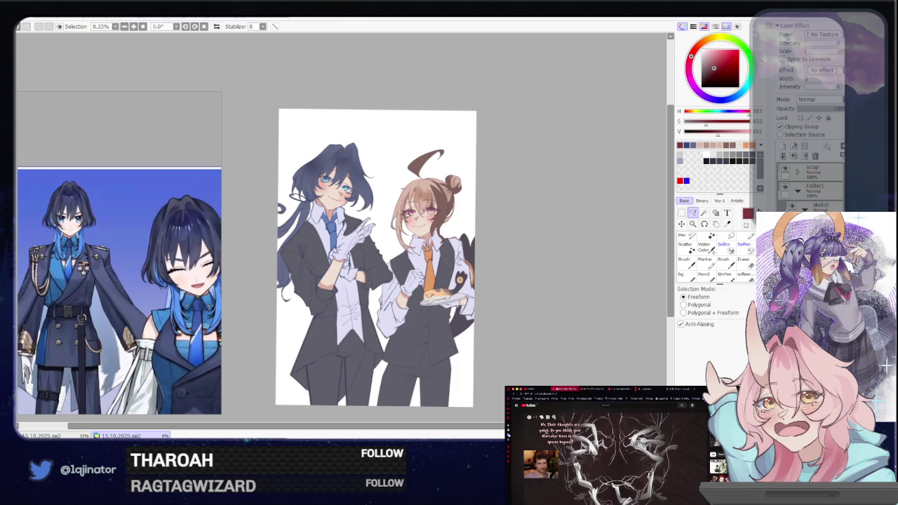
- Darken the layer by lowering its luminance to -21 in Hue/Saturation
key(ctrl+Tab)
scroll(543, 296, up, 2)
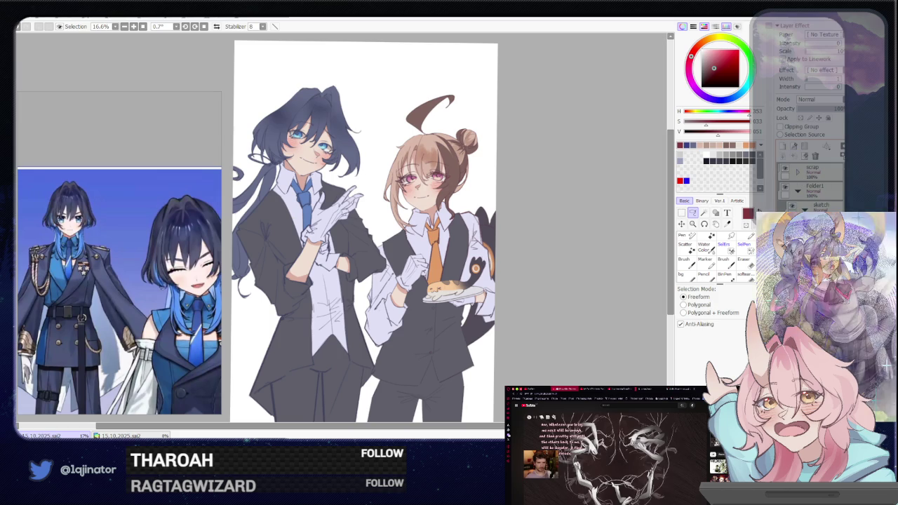
drag(627, 337, 581, 343)
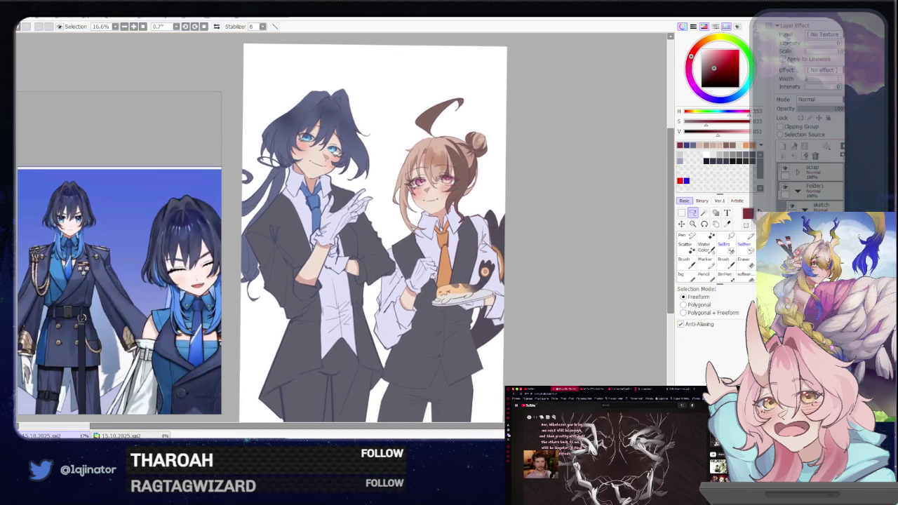
key(ctrl+u)
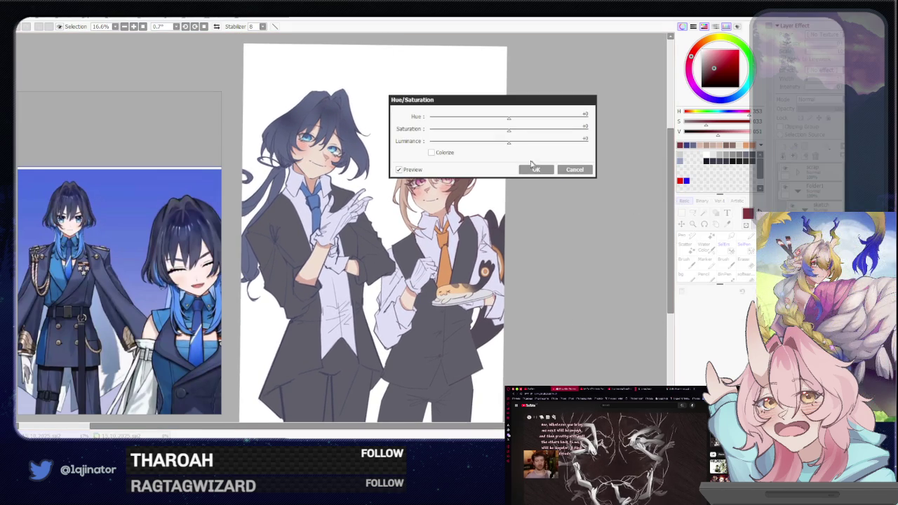
drag(508, 143, 492, 142)
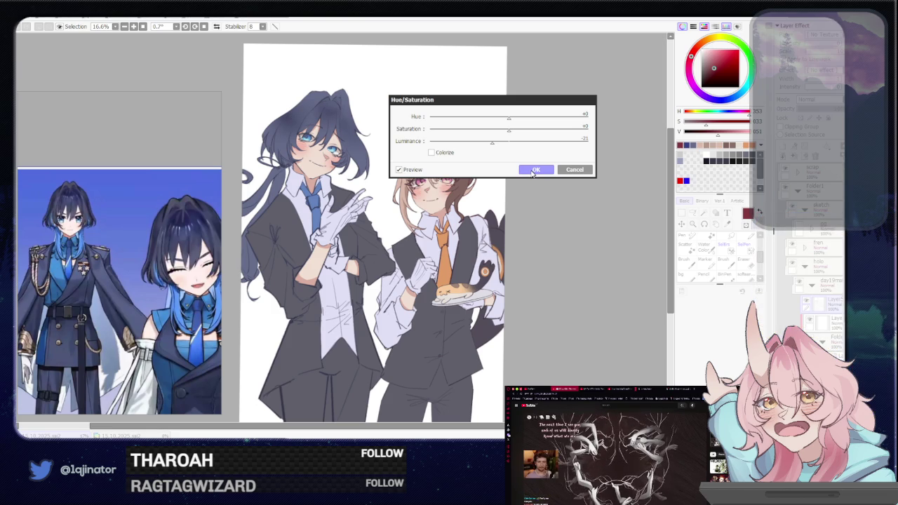
click(532, 171)
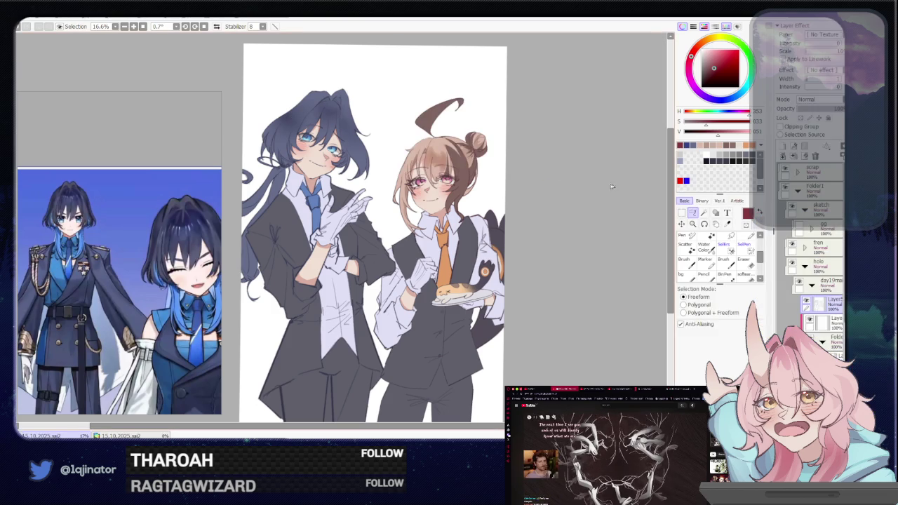
- Toggle the hair colour layer to compare, then select another layer and keep its blend mode Normal
click(810, 321)
click(810, 321)
click(810, 321)
click(810, 320)
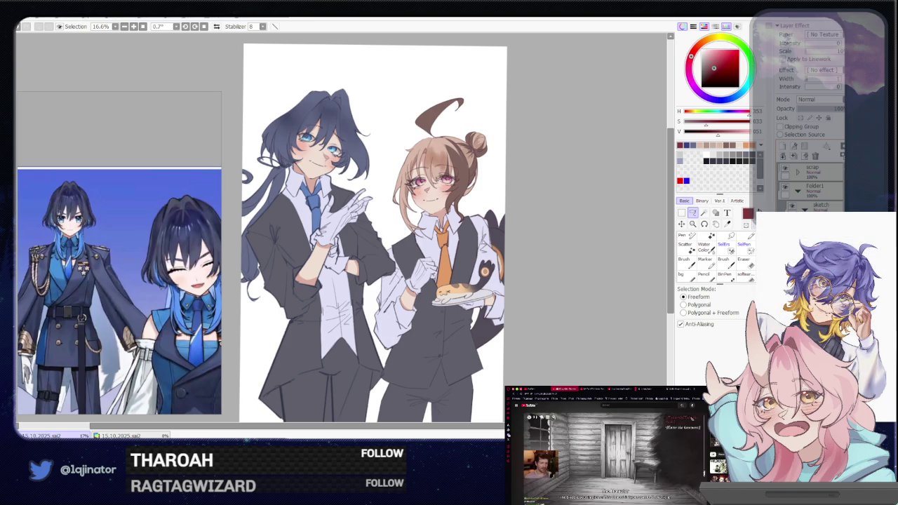
click(779, 198)
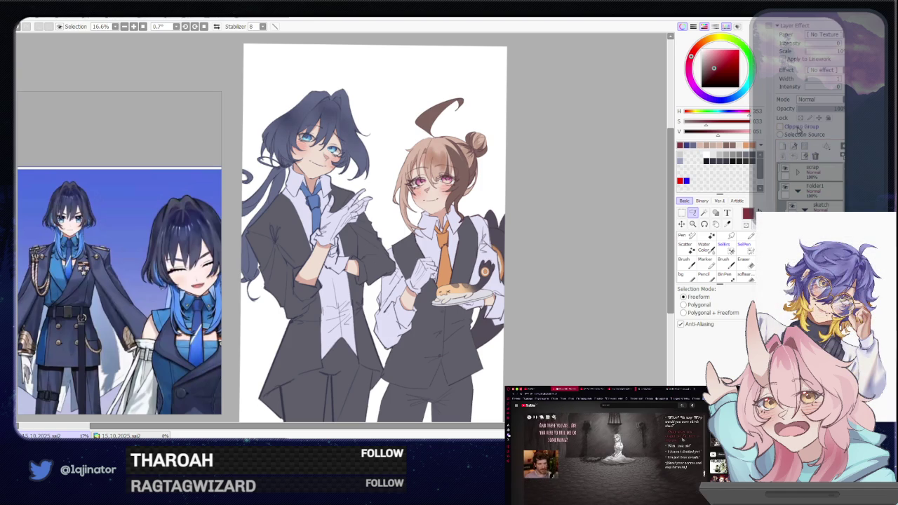
click(824, 101)
click(818, 106)
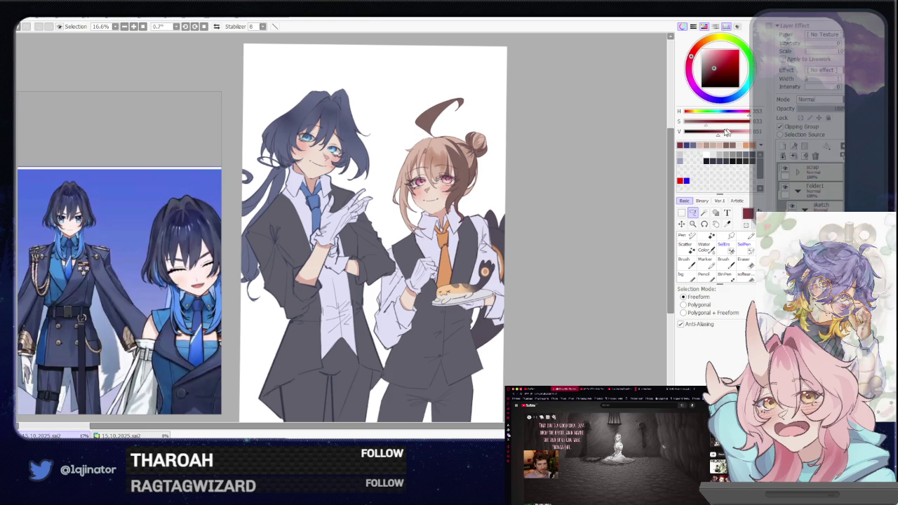
scroll(312, 63, up, 2)
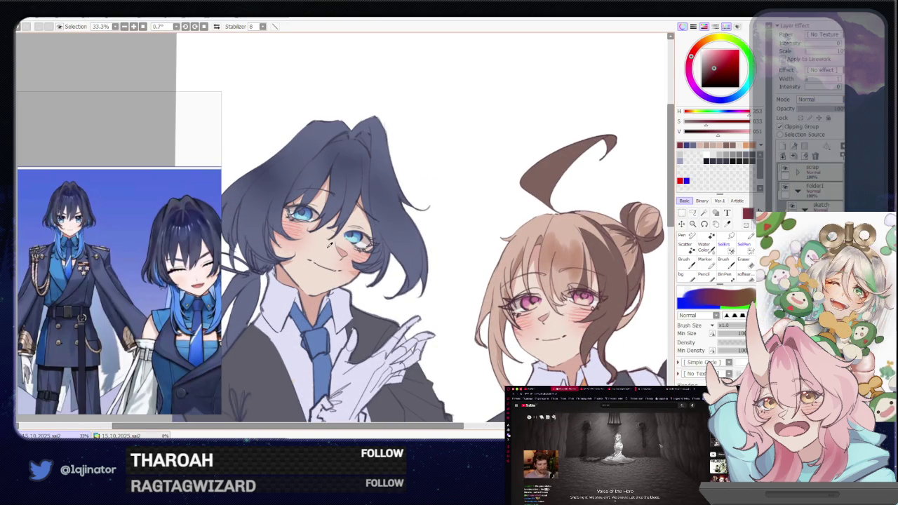
- Pick a slightly more saturated light skin tone and enlarge the blending brush to about 776
alt+click(331, 246)
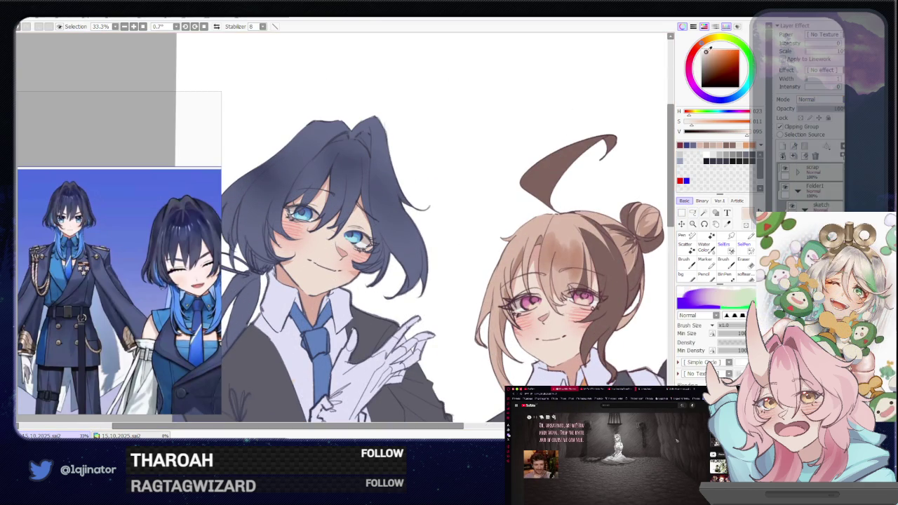
click(714, 48)
key(b)
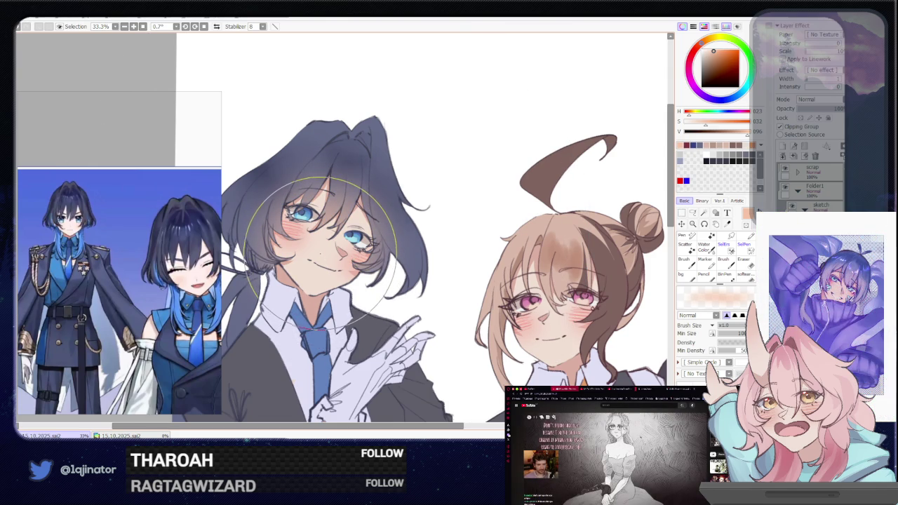
drag(322, 247, 358, 330)
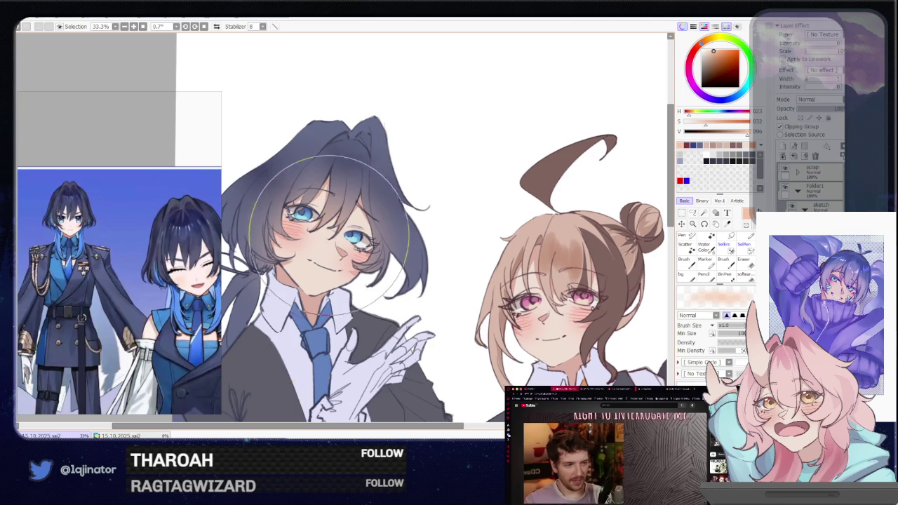
- Resize the brush to about 994 and shade the right character's bangs darker brown
key(minus)
key(l)
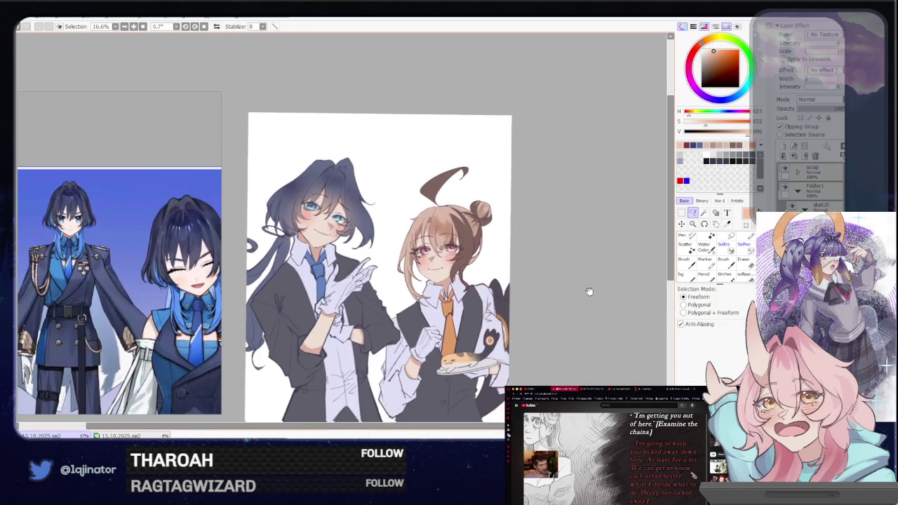
scroll(593, 302, up, 1)
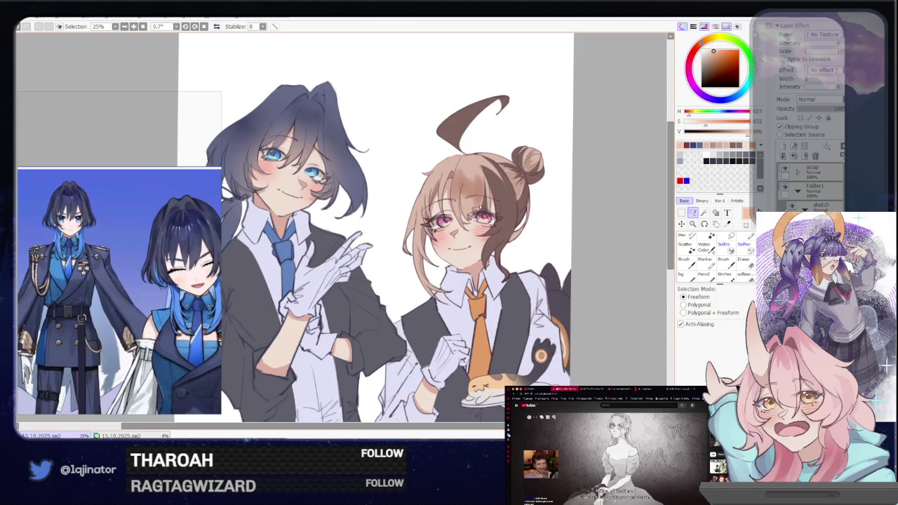
key(b)
mouse_move(435, 232)
mouse_down()
mouse_move(463, 266)
mouse_move(498, 218)
mouse_move(449, 238)
mouse_up()
mouse_move(491, 183)
mouse_down()
mouse_move(463, 260)
mouse_move(435, 225)
mouse_move(512, 211)
mouse_move(500, 223)
mouse_move(505, 210)
mouse_up()
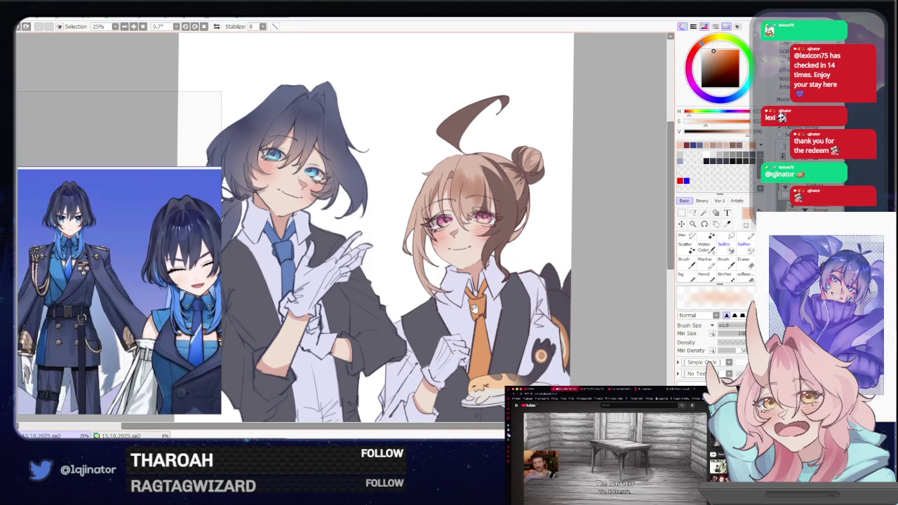
- Lasso-select the girl's hair and face, then the ahoge area, clearing each selection afterward
drag(472, 306, 449, 328)
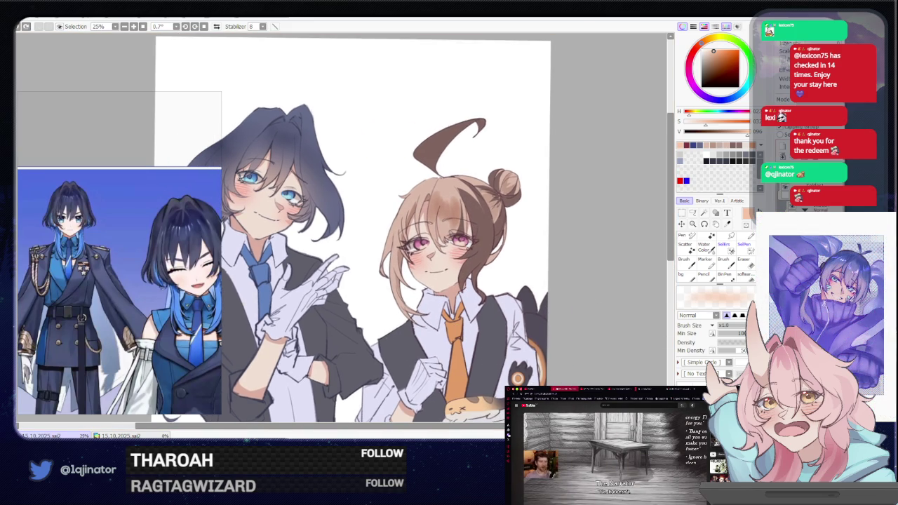
click(692, 211)
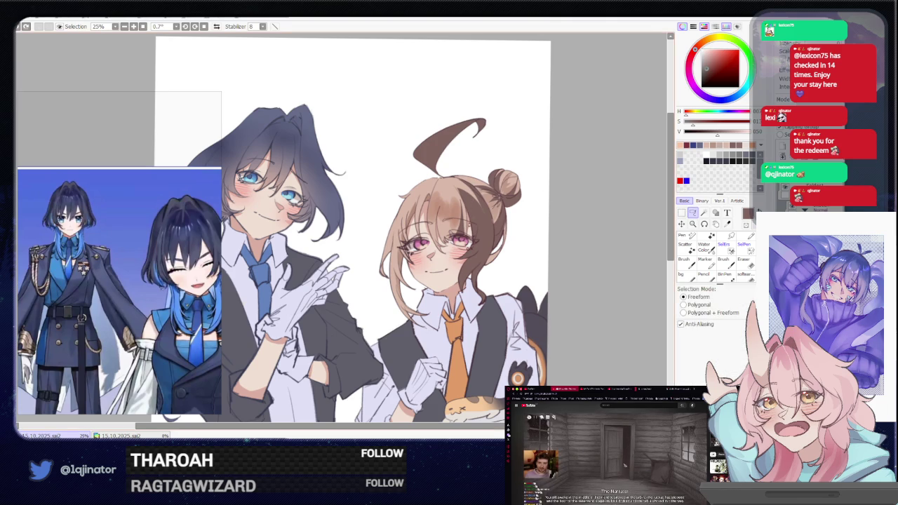
drag(463, 189, 482, 211)
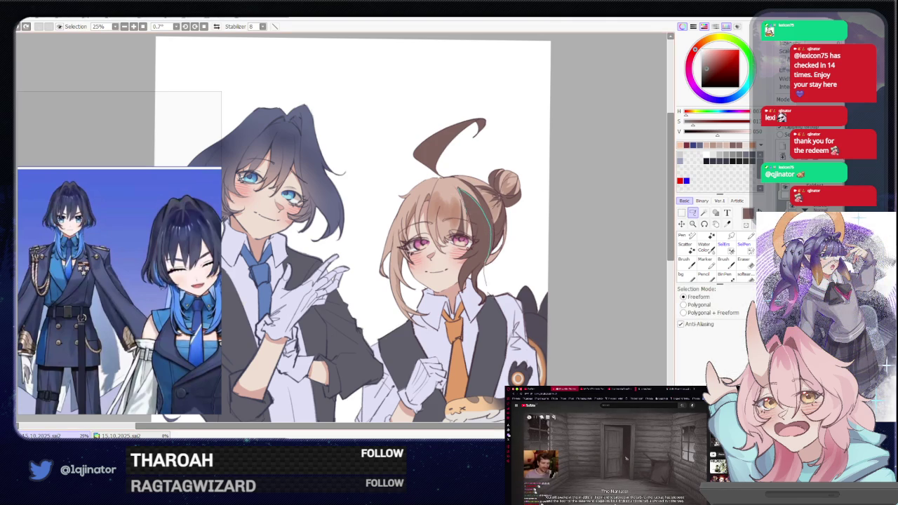
drag(487, 287, 480, 198)
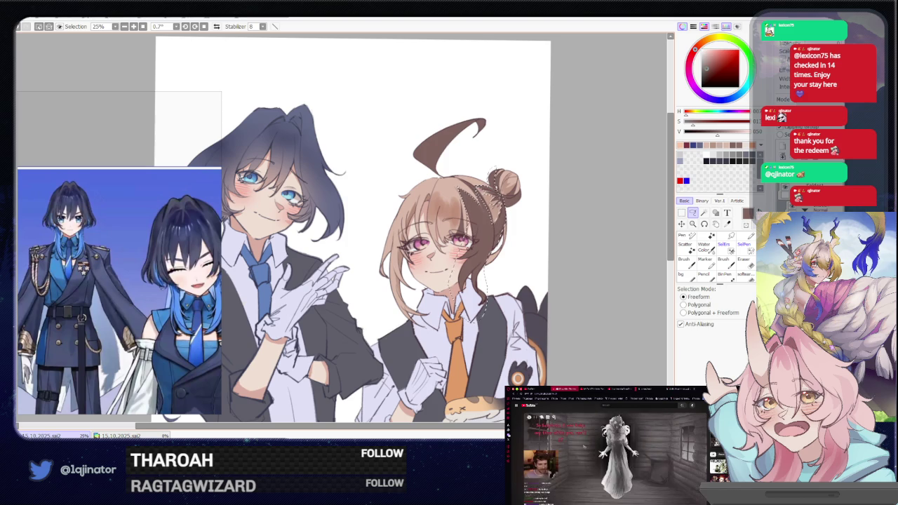
key(b)
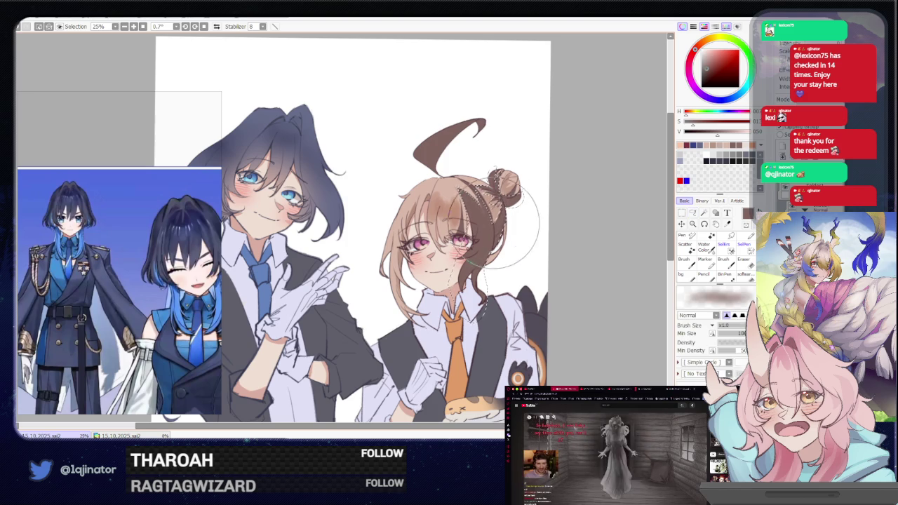
key(ctrl+d)
key(l)
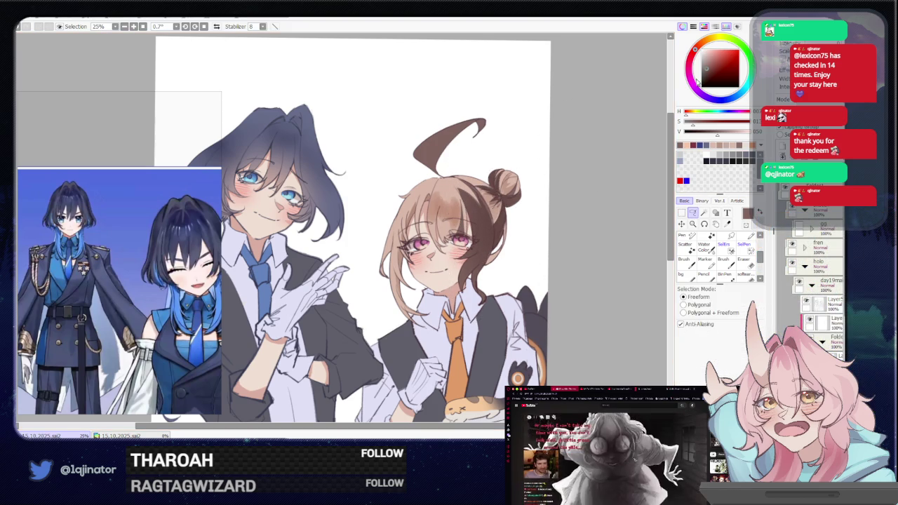
drag(446, 174, 444, 173)
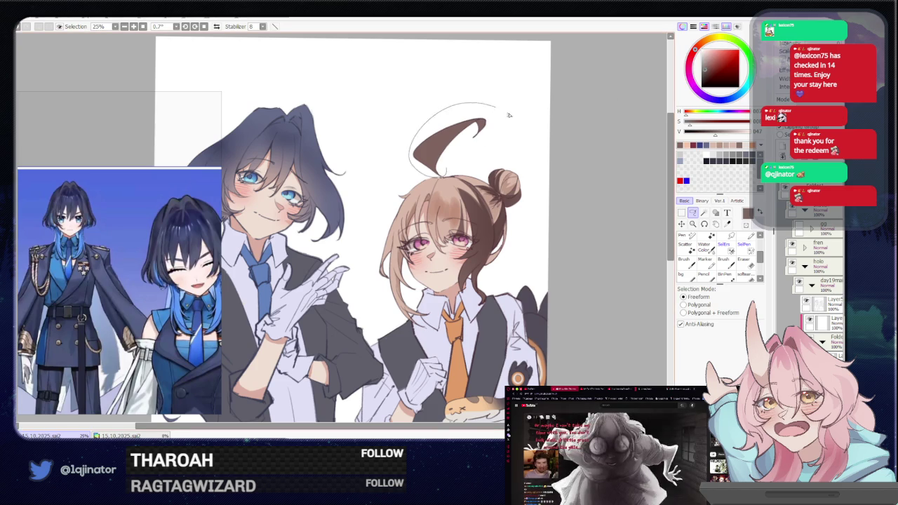
key(b)
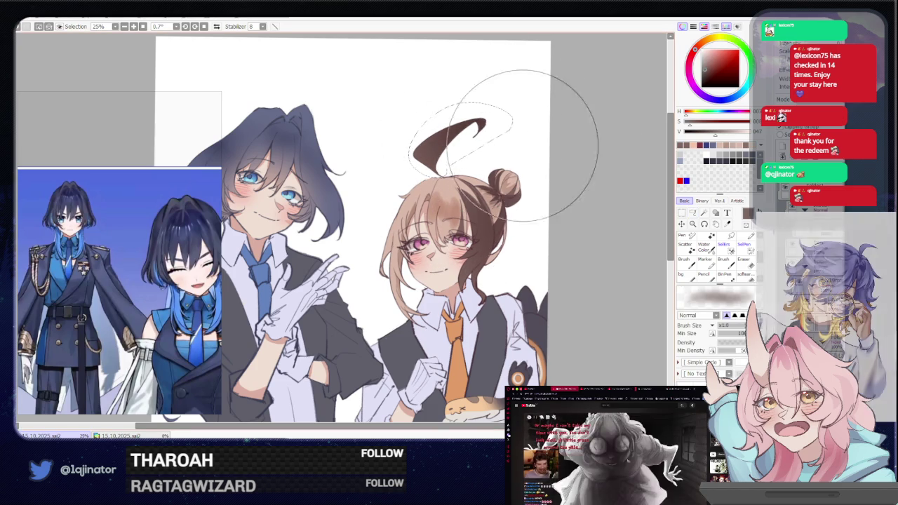
key(ctrl+d)
click(692, 213)
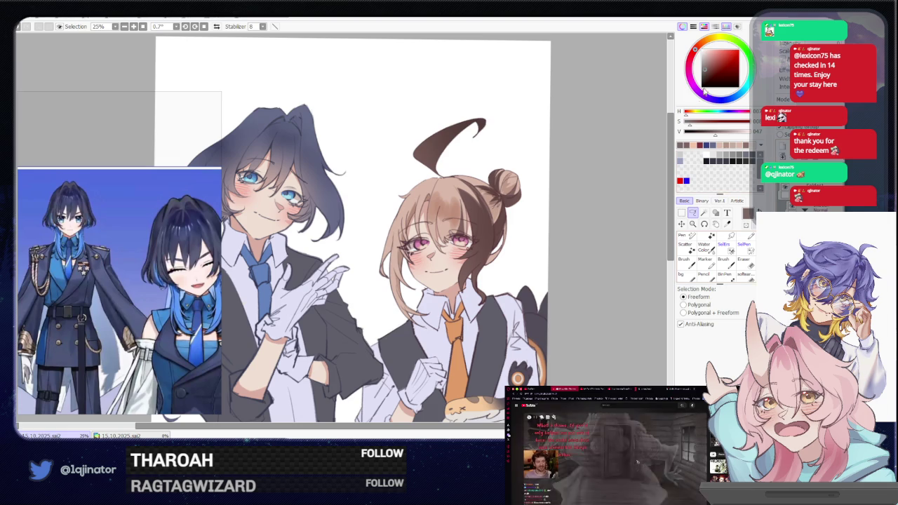
key(b)
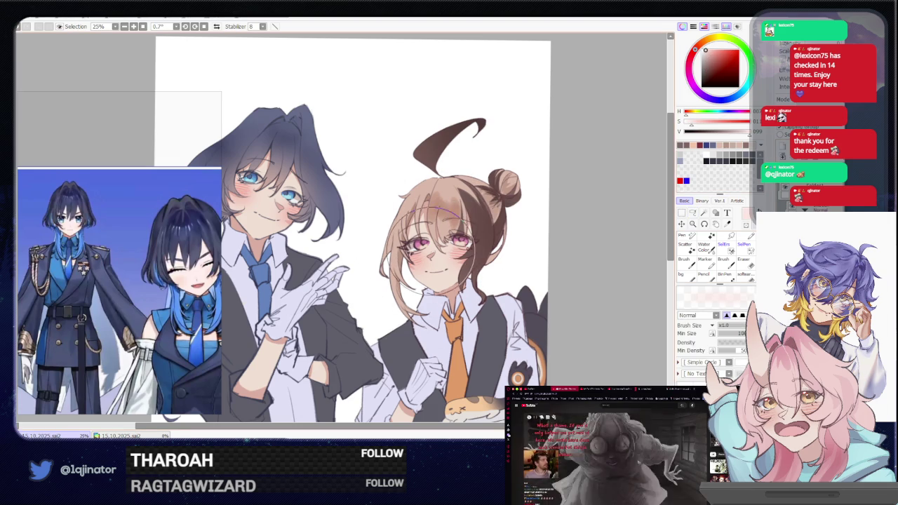
- Pick a lighter, more saturated peach and softly lighten the top of the girl's hair
alt+click(442, 203)
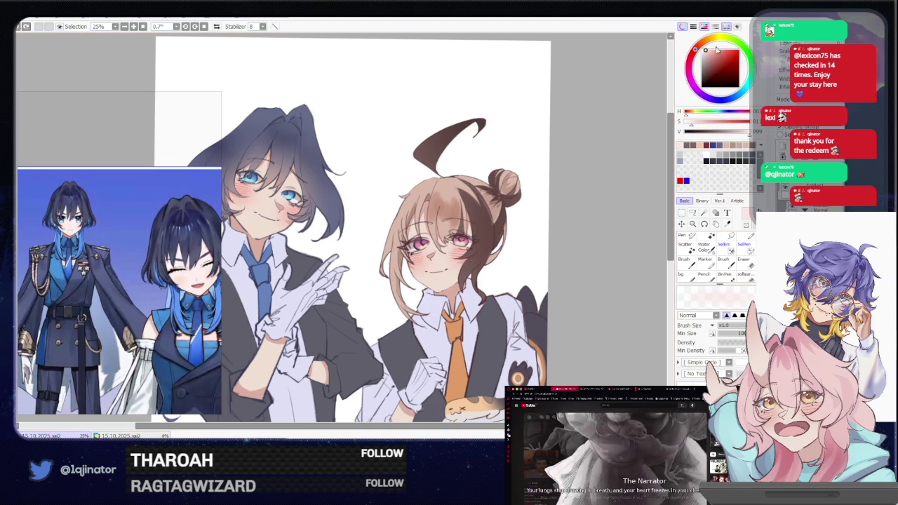
alt+click(440, 249)
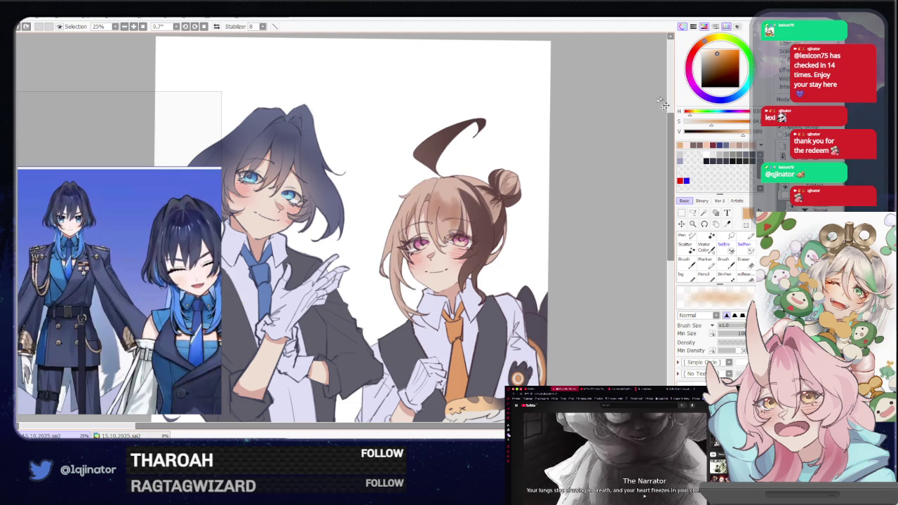
click(708, 50)
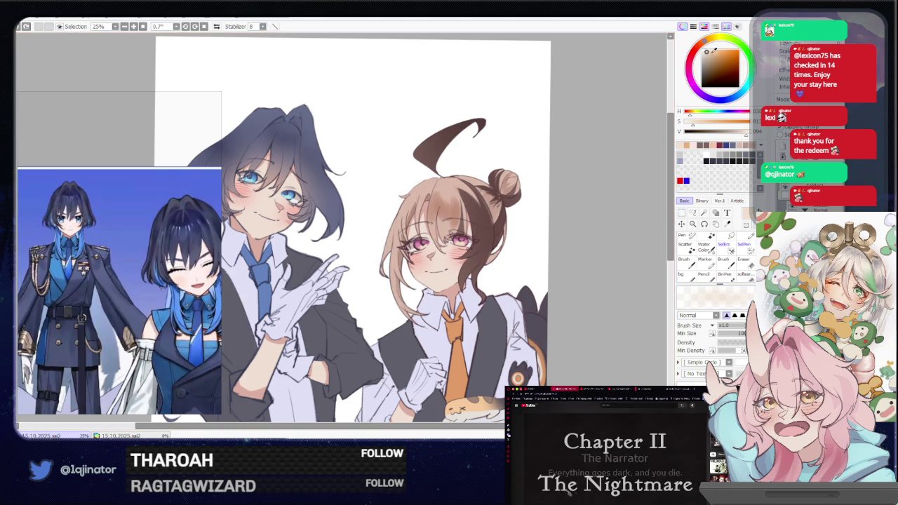
alt+click(442, 240)
drag(438, 242, 456, 260)
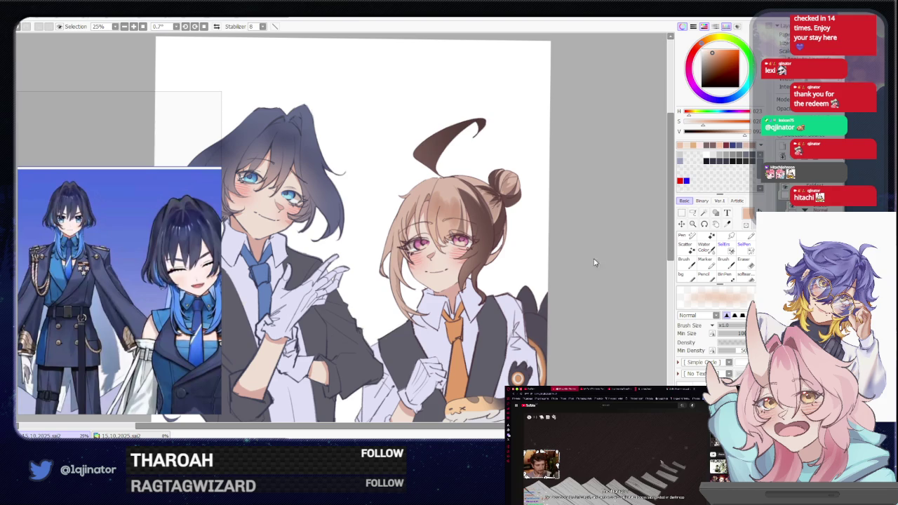
scroll(572, 283, down, 2)
scroll(572, 284, left, 2)
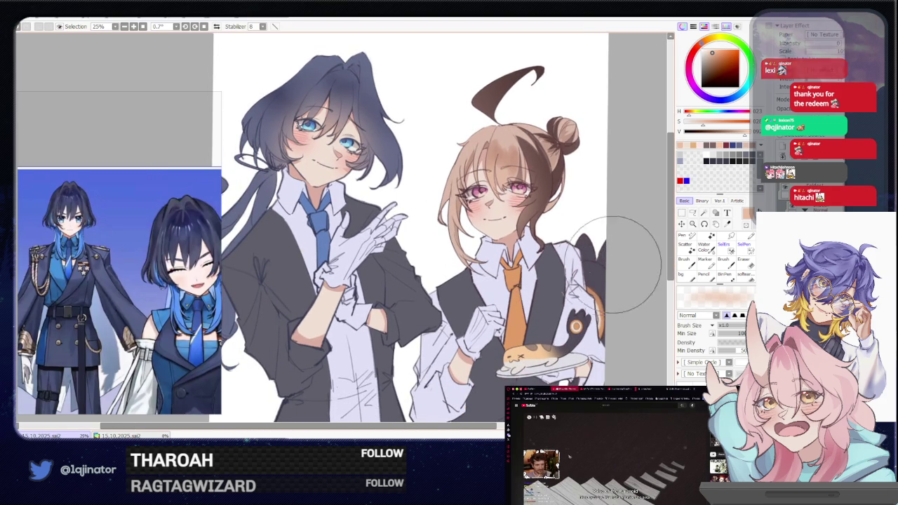
- Paint the tail shapes beside the girl pale grey-lavender with a very large brush, then hide the jacket layer
scroll(590, 284, up, 1)
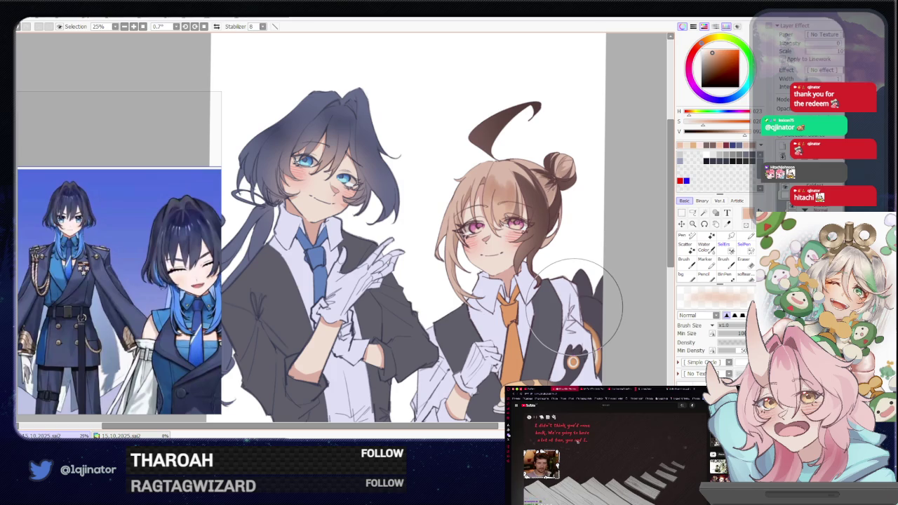
key(minus)
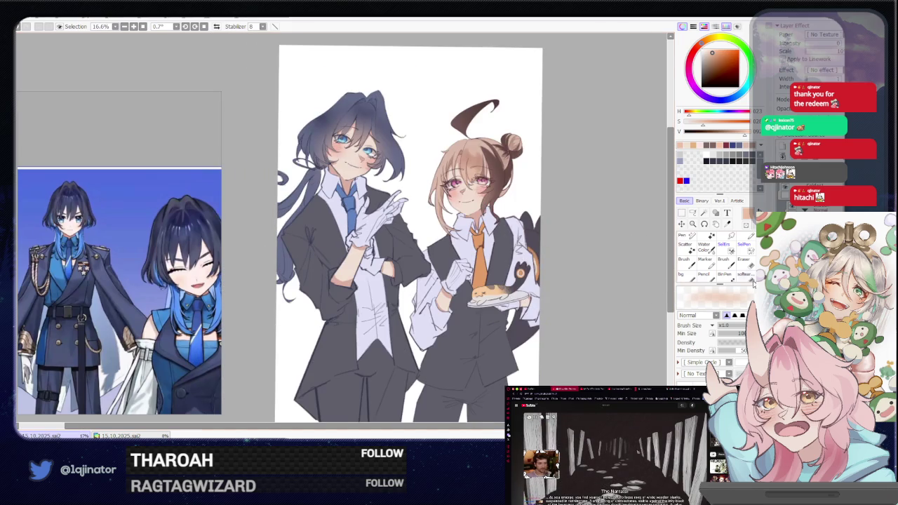
scroll(817, 98, down, 1)
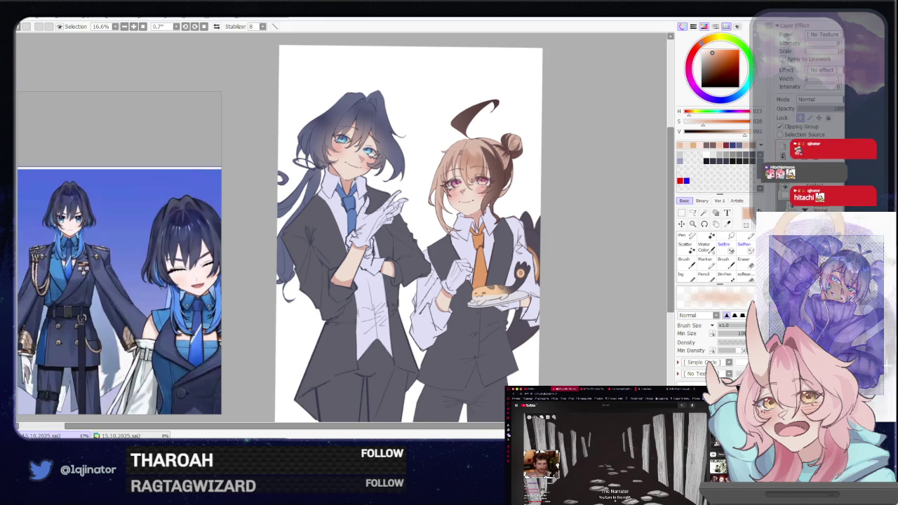
key(x)
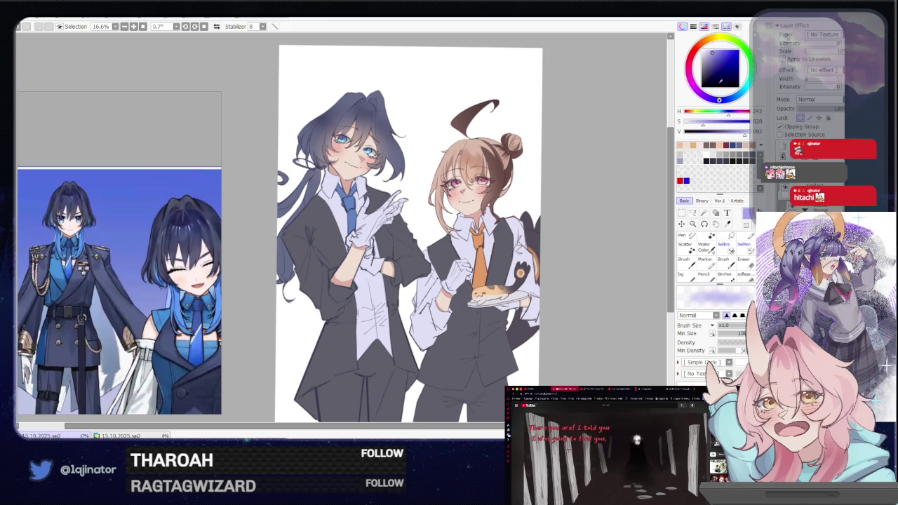
drag(535, 225, 522, 211)
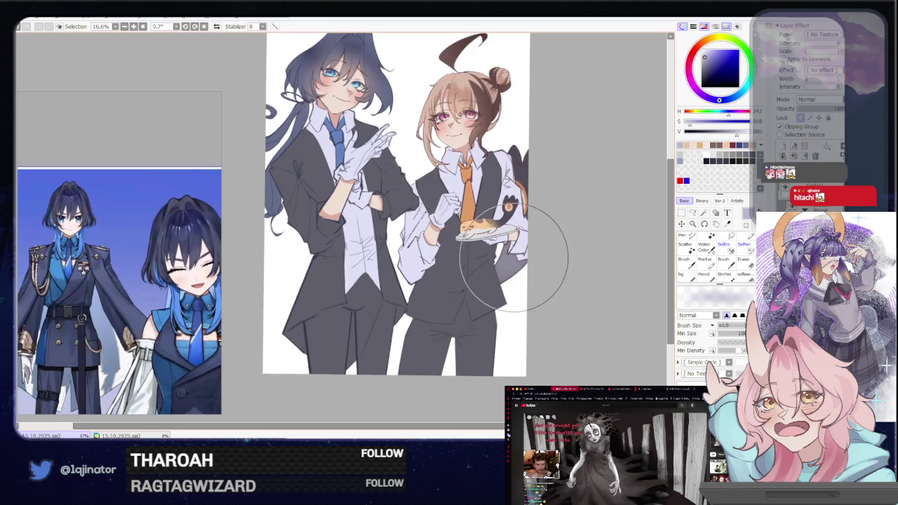
scroll(505, 275, up, 3)
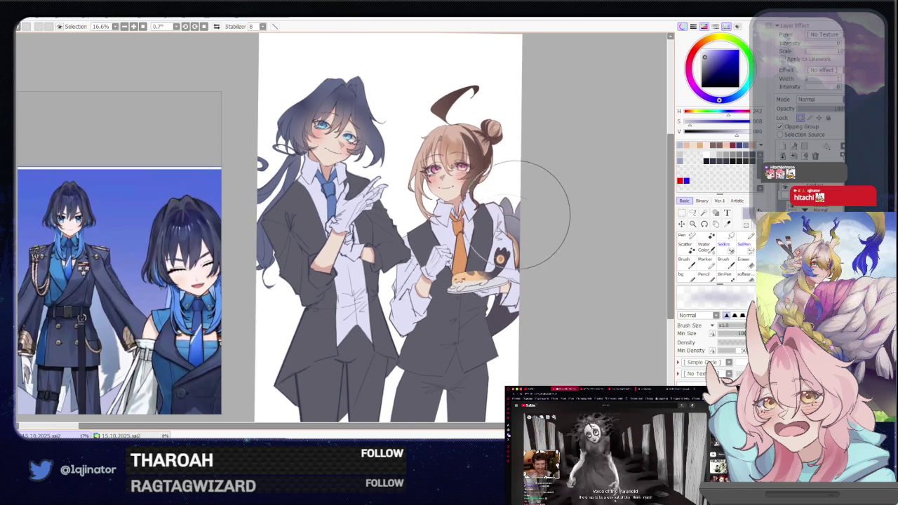
drag(528, 259, 516, 344)
mouse_move(561, 190)
mouse_down()
mouse_move(489, 351)
mouse_move(493, 330)
mouse_up()
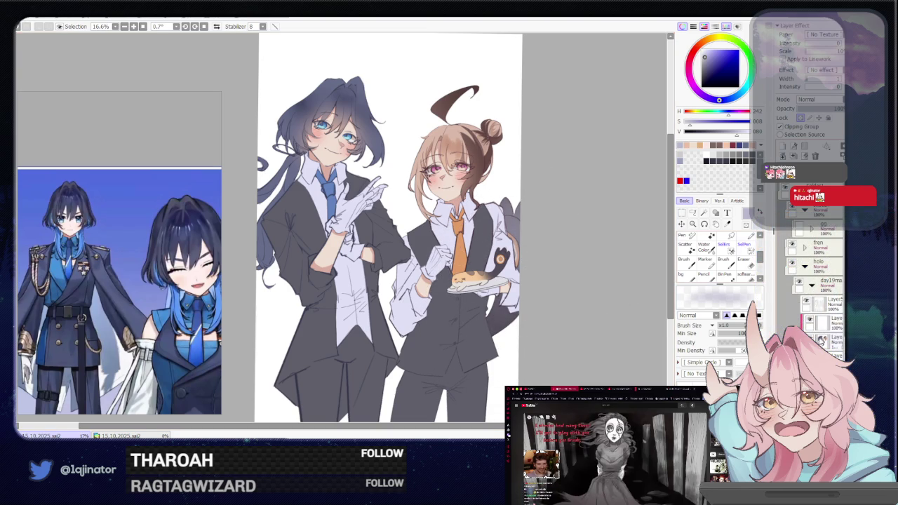
click(809, 322)
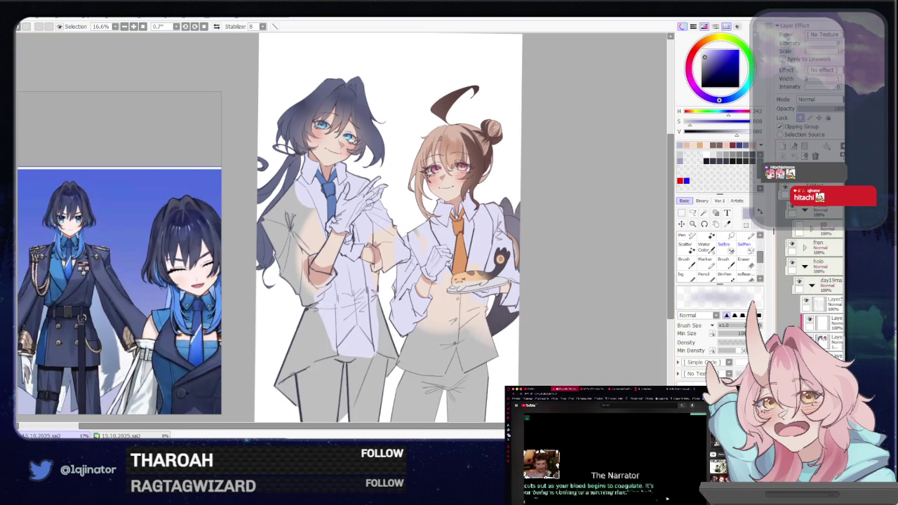
click(809, 321)
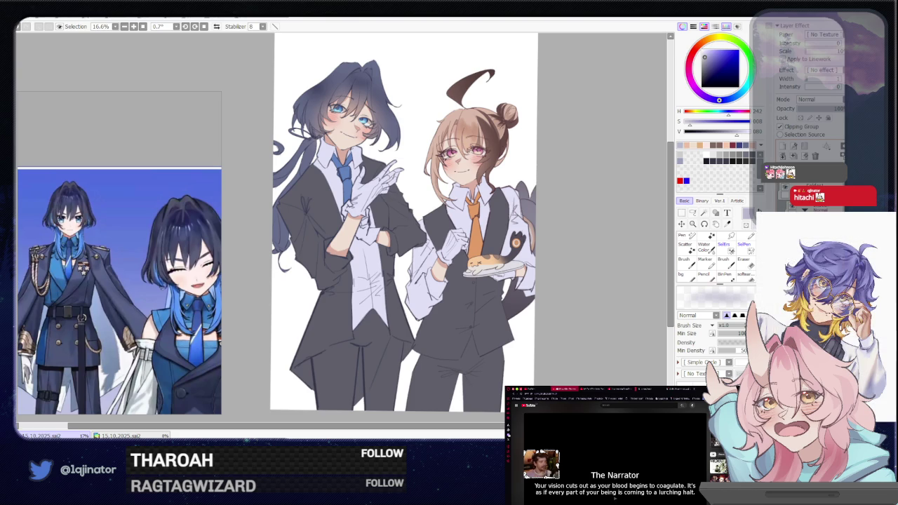
drag(583, 287, 591, 306)
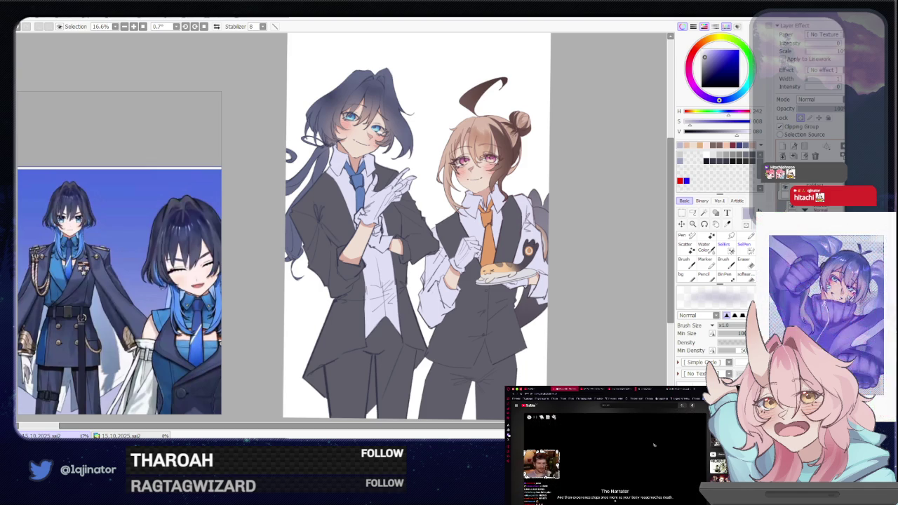
scroll(417, 232, up, 1)
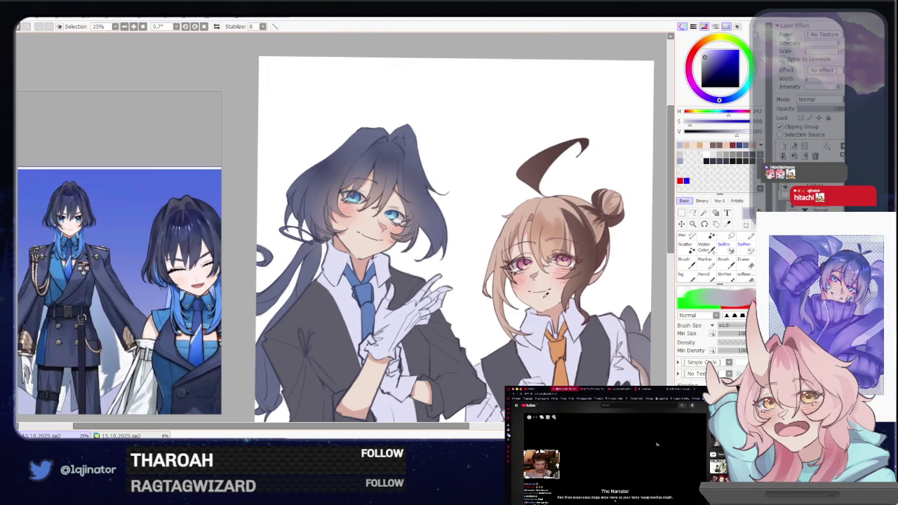
- Pick a light warm skin tone and switch the layer's blend mode from Normal to Overlay
alt+click(533, 293)
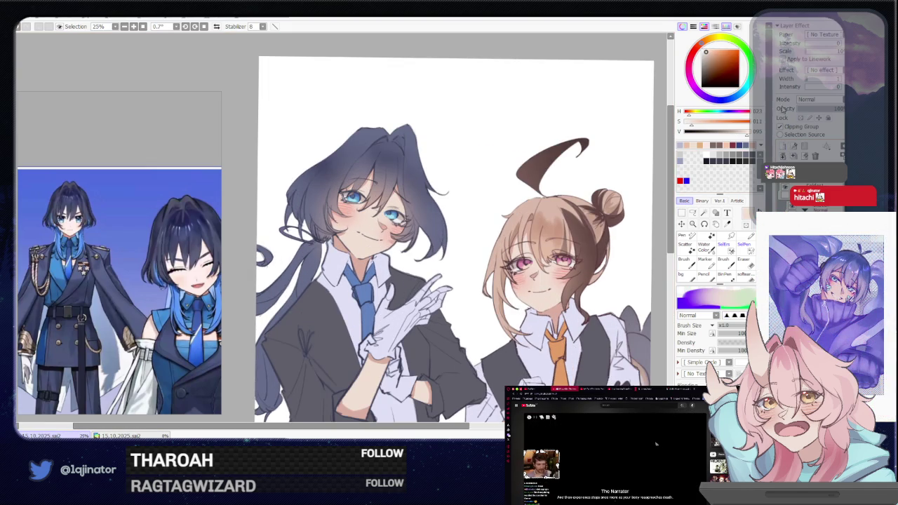
click(820, 102)
click(818, 127)
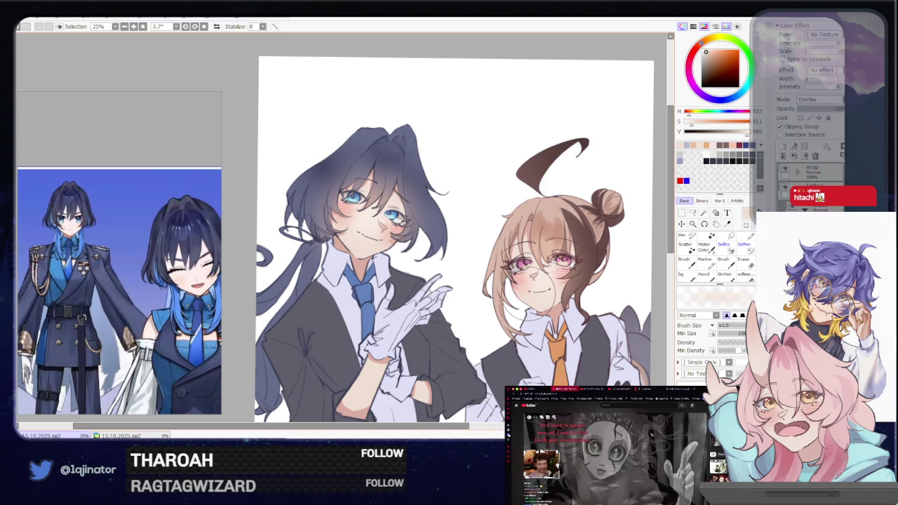
mouse_move(585, 310)
mouse_down()
mouse_move(561, 289)
mouse_move(564, 299)
mouse_up()
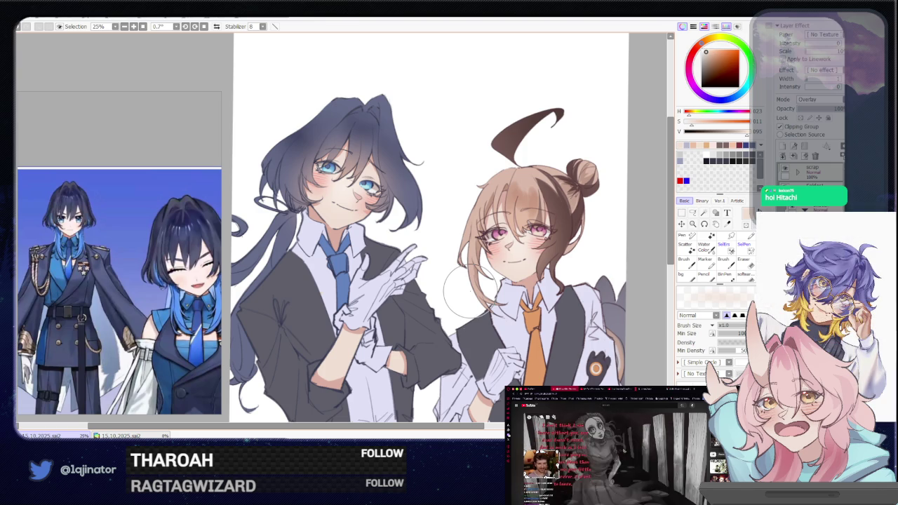
scroll(637, 290, down, 2)
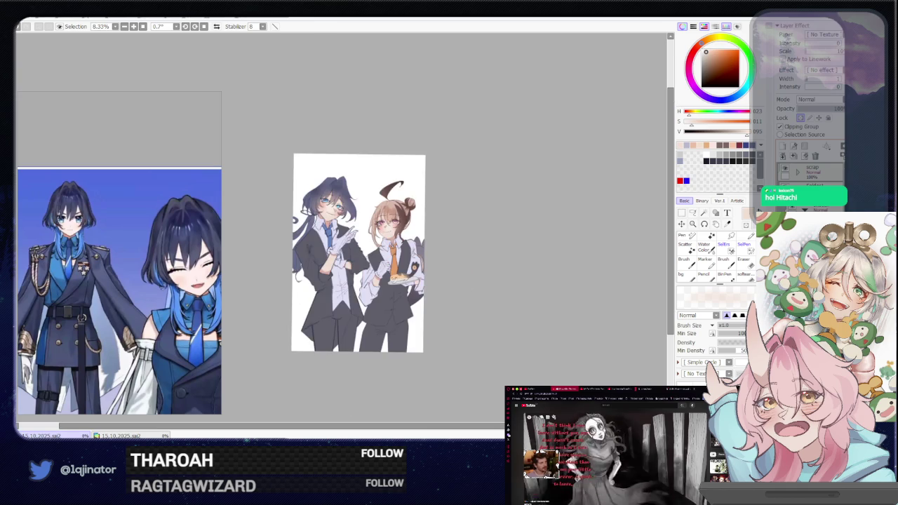
scroll(338, 255, up, 1)
scroll(338, 254, up, 1)
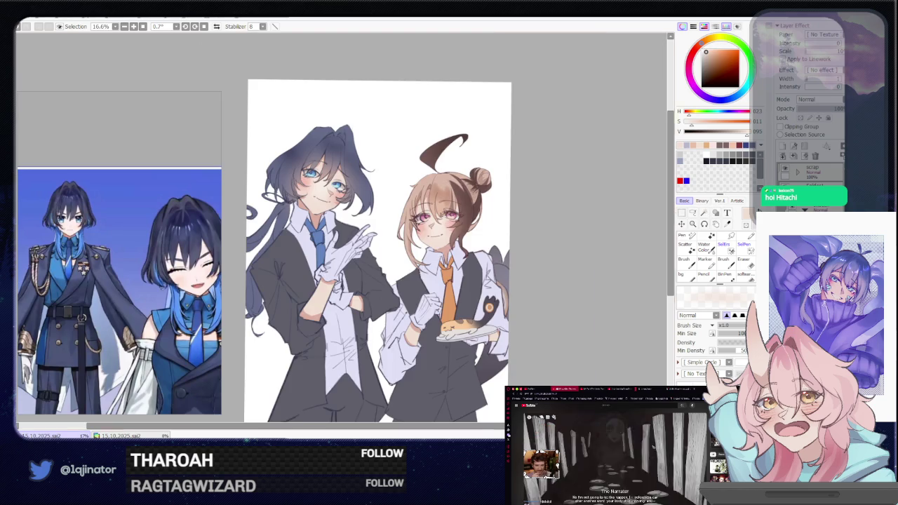
scroll(450, 249, up, 2)
scroll(450, 250, up, 1)
scroll(450, 254, up, 1)
scroll(451, 260, up, 1)
- Shrink the brush, dab blue into the left eye, then white highlights onto both eyes
key([)
key([)
key([)
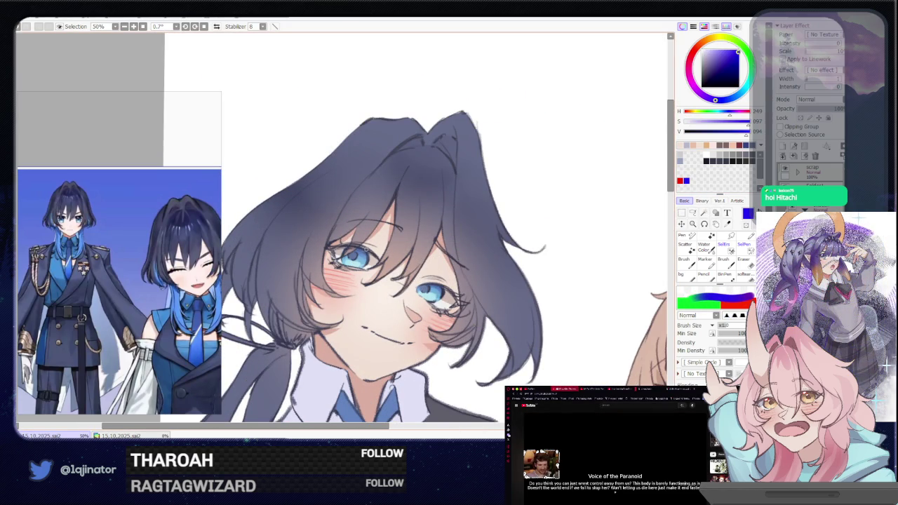
click(365, 251)
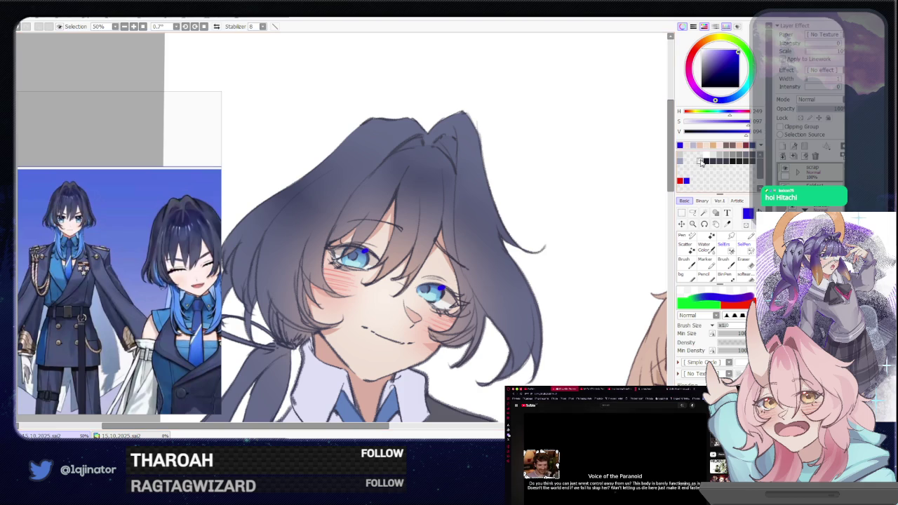
key(x)
key(ctrl+plus)
right_click(565, 289)
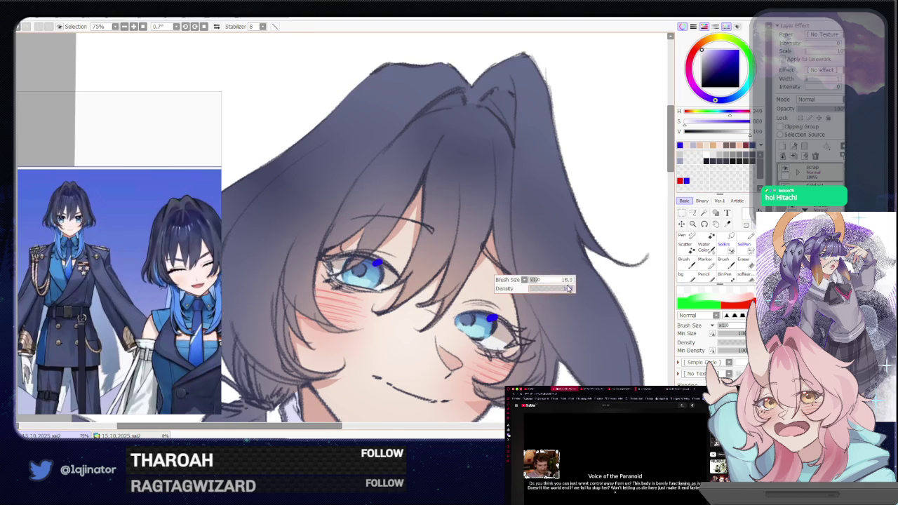
click(491, 318)
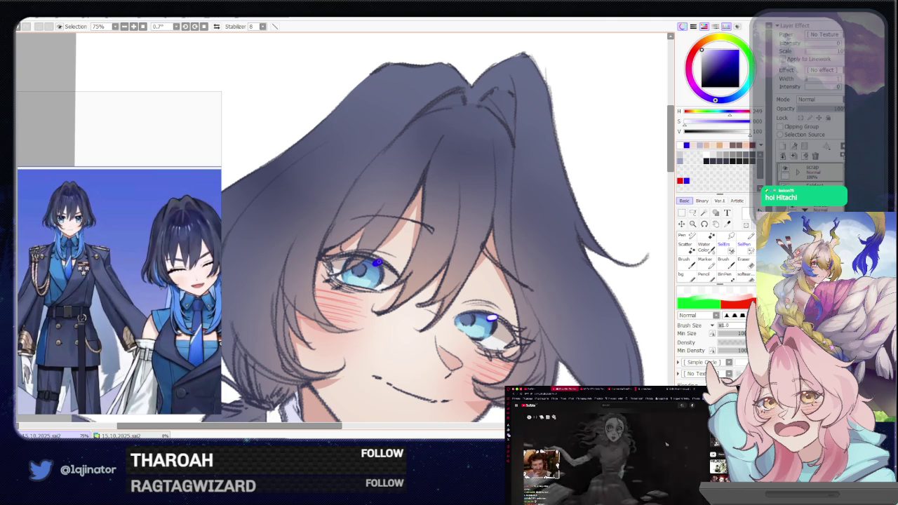
click(377, 263)
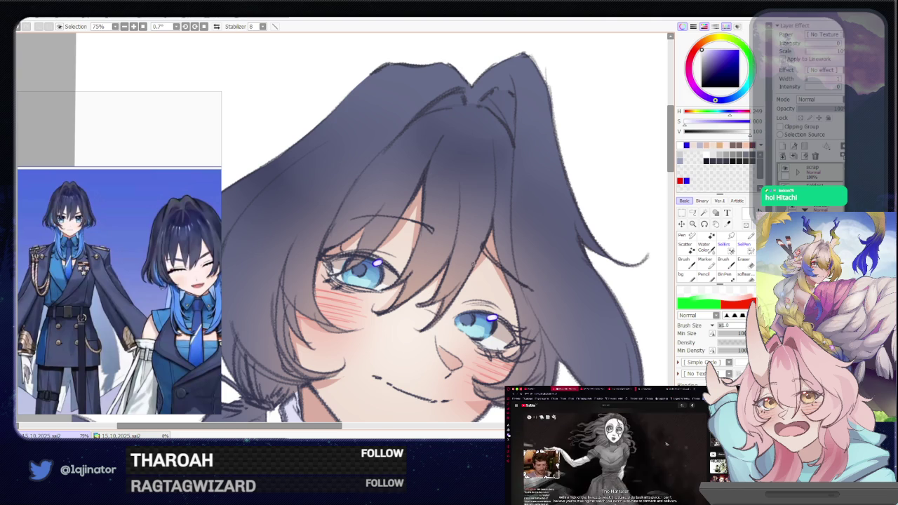
- Sample the eye's blue and then the white highlight colour from the face
drag(572, 288, 539, 285)
scroll(540, 284, down, 2)
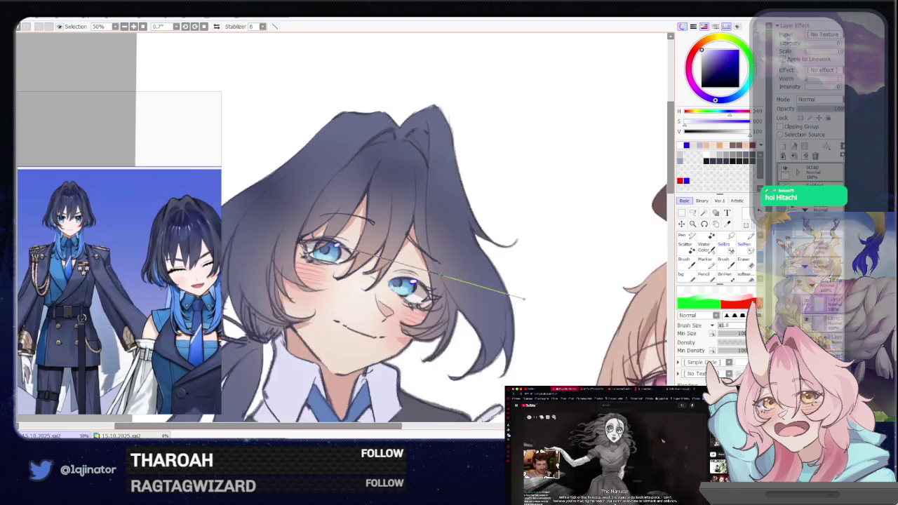
scroll(523, 315, down, 2)
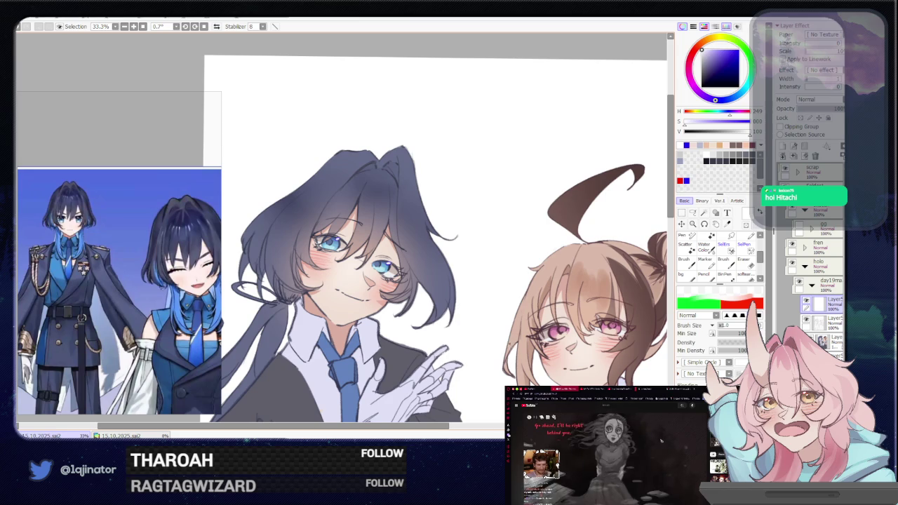
scroll(469, 313, up, 4)
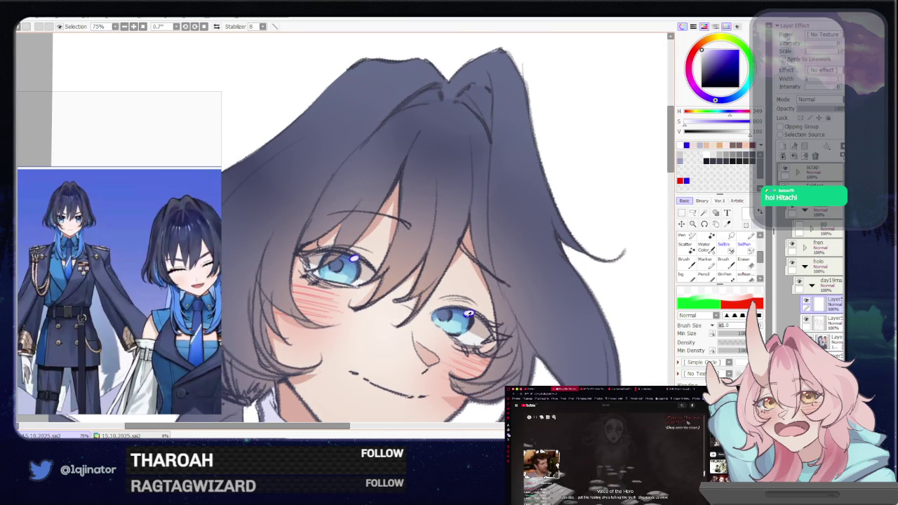
drag(468, 314, 459, 298)
alt+click(465, 293)
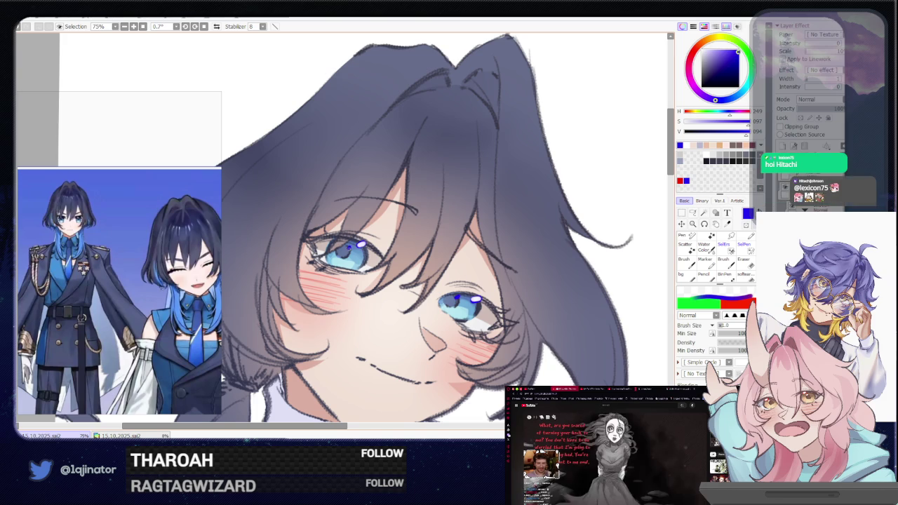
alt+click(361, 242)
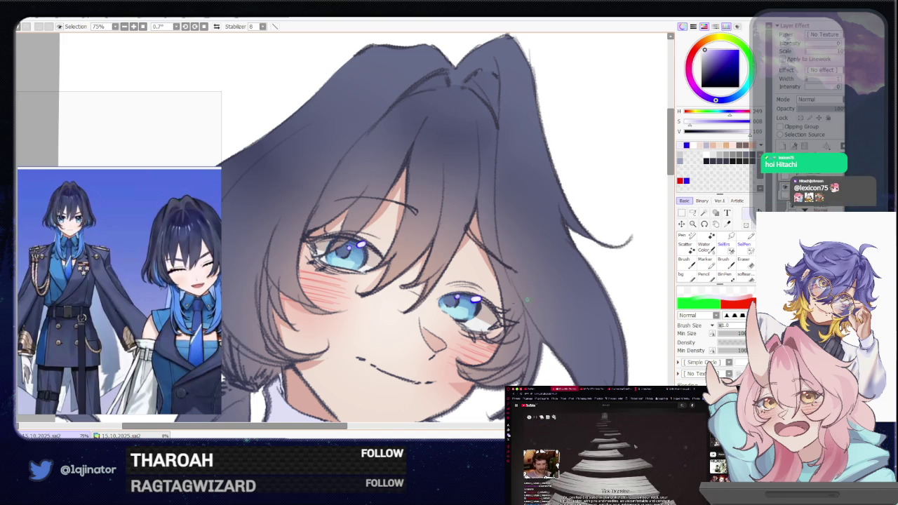
scroll(527, 299, down, 3)
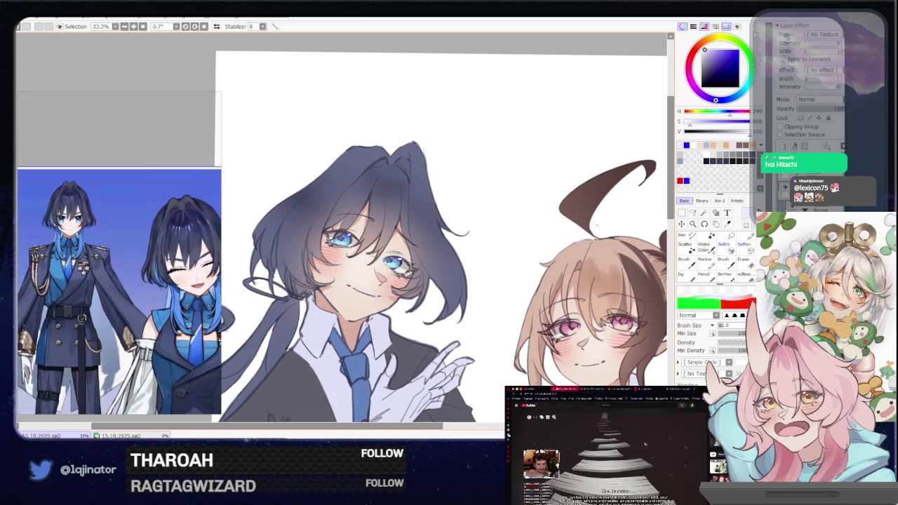
mouse_move(566, 334)
mouse_down()
mouse_move(556, 317)
mouse_move(564, 320)
mouse_up()
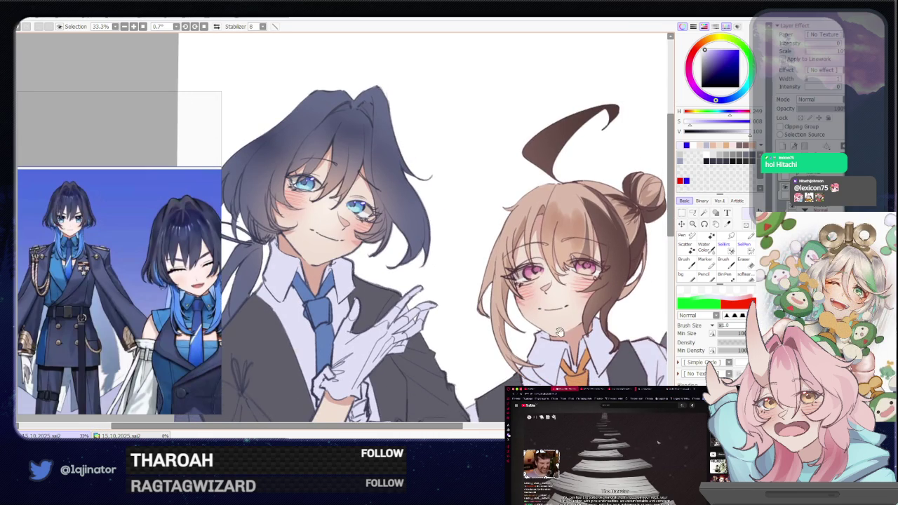
scroll(565, 322, up, 1)
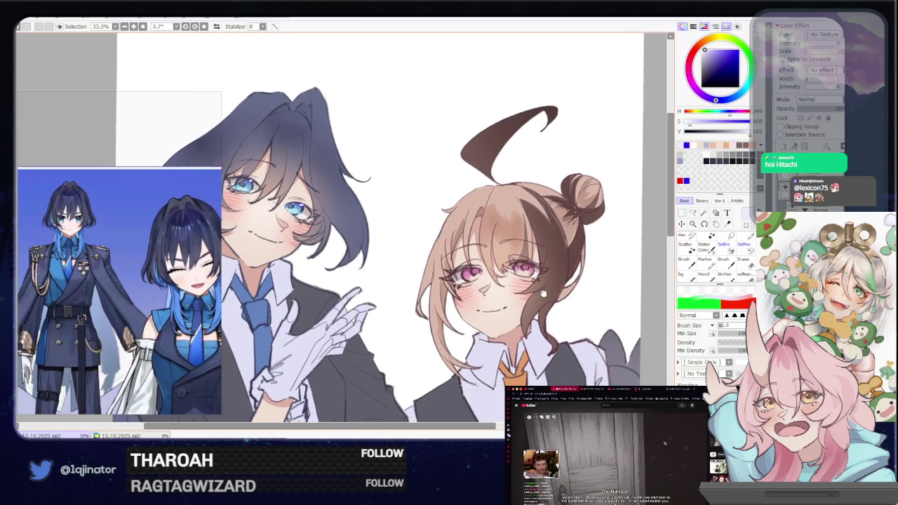
- Add a pink stroke to the girl's right eye, then dot white highlights onto both eyes
drag(491, 275, 371, 266)
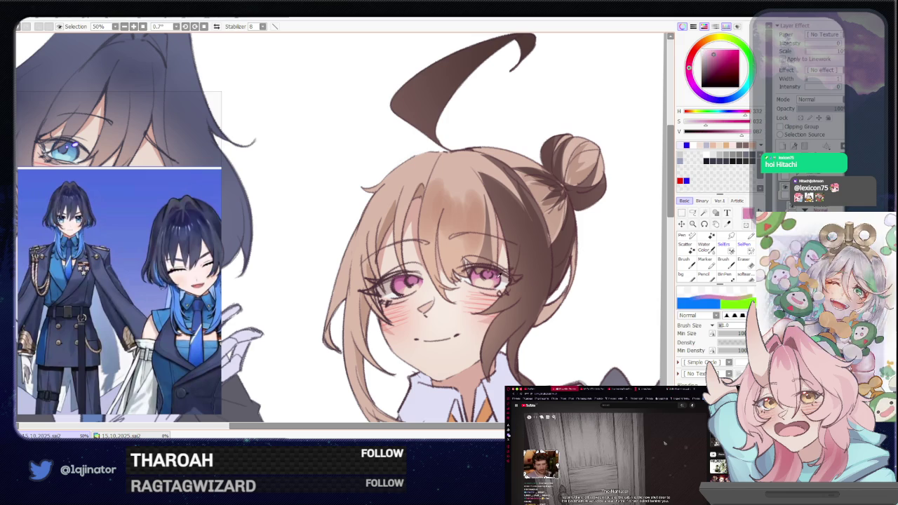
scroll(511, 279, up, 1)
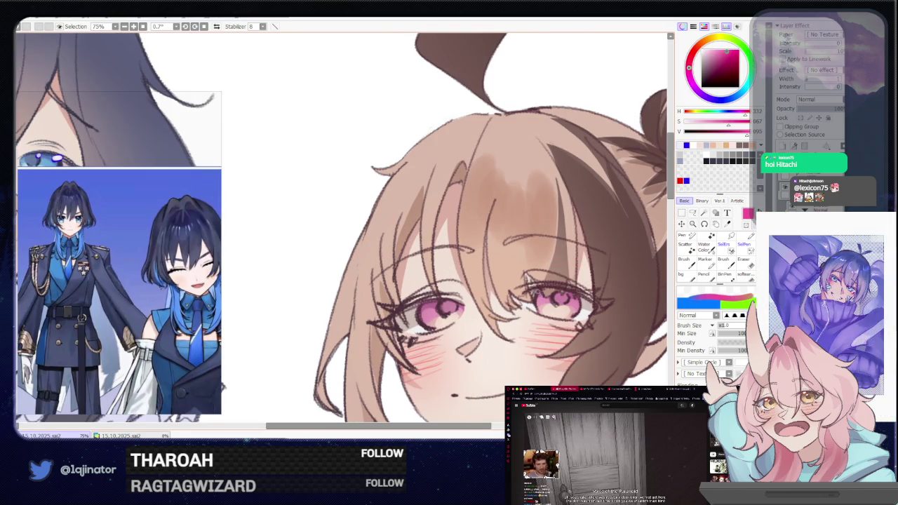
drag(531, 288, 538, 294)
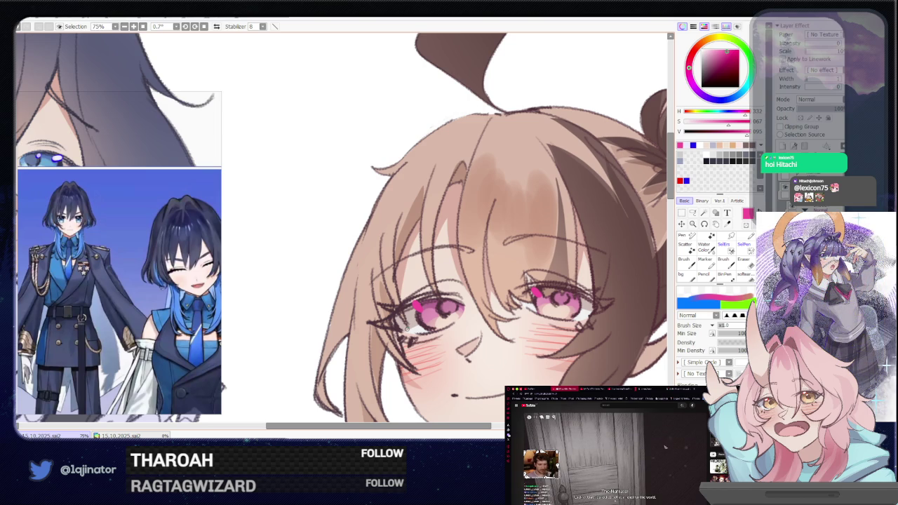
click(701, 145)
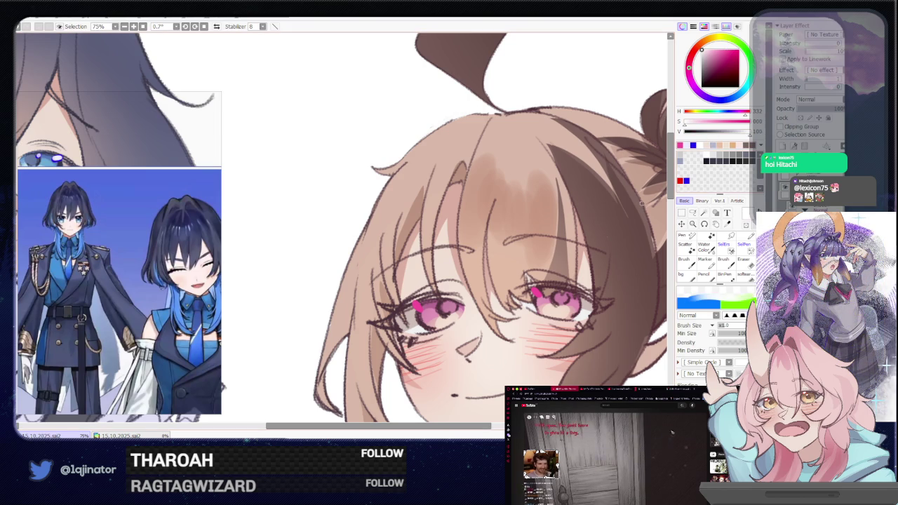
click(416, 309)
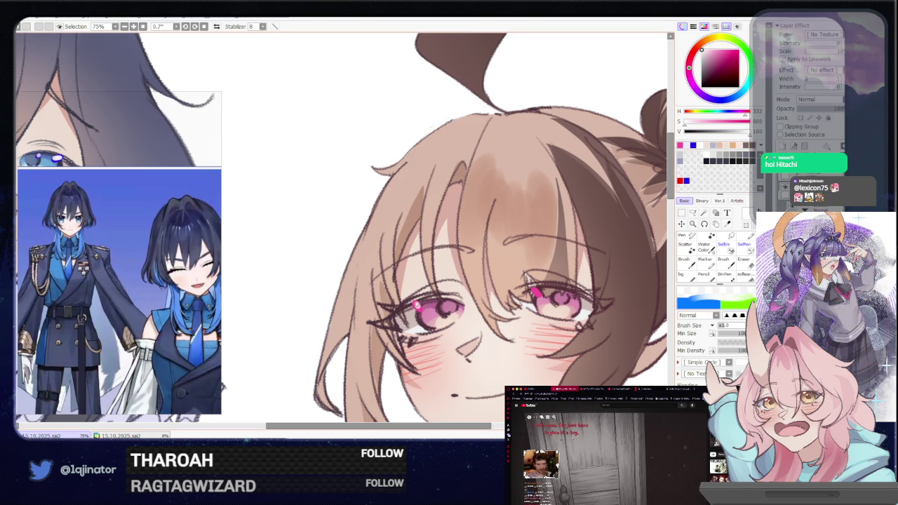
click(418, 306)
click(536, 292)
click(538, 293)
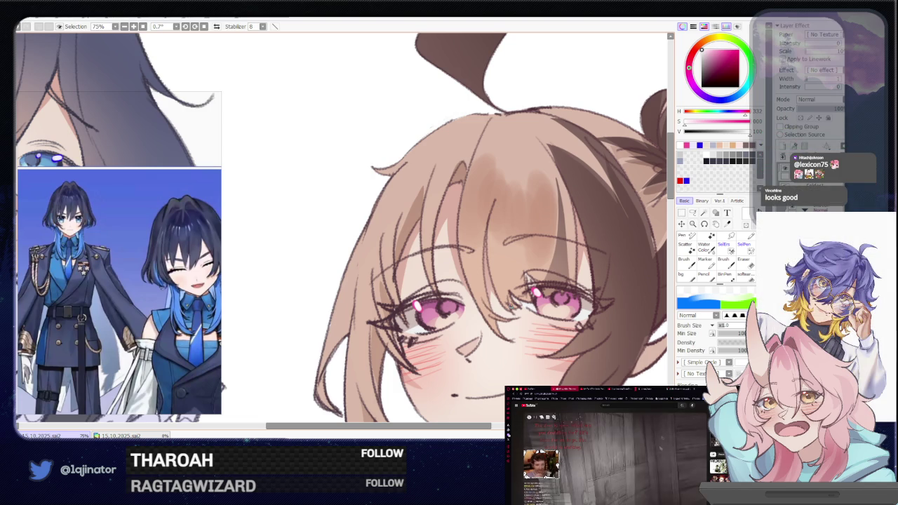
- Pick a dark reddish-brown colour and zoom out from the girl's face
alt+click(468, 296)
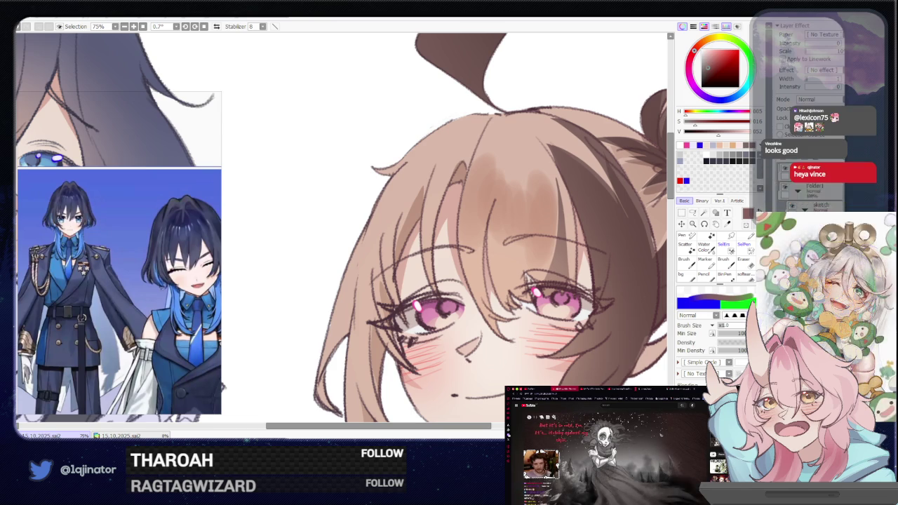
scroll(344, 231, down, 2)
scroll(343, 232, down, 2)
scroll(344, 231, down, 1)
click(693, 212)
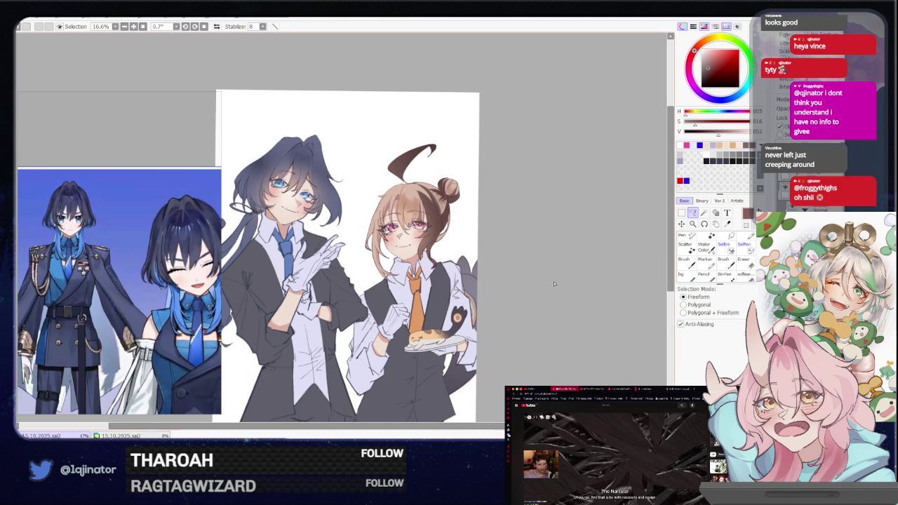
- Recentre the characters, return to the brush, and sample the jacket's dark blue-grey
mouse_move(541, 271)
mouse_down()
mouse_move(585, 255)
mouse_move(588, 266)
mouse_up()
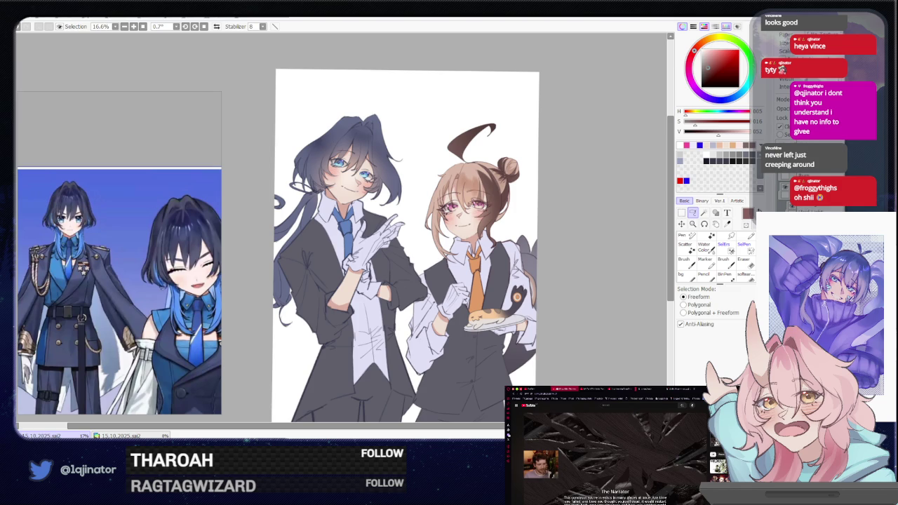
key(n)
alt+click(326, 266)
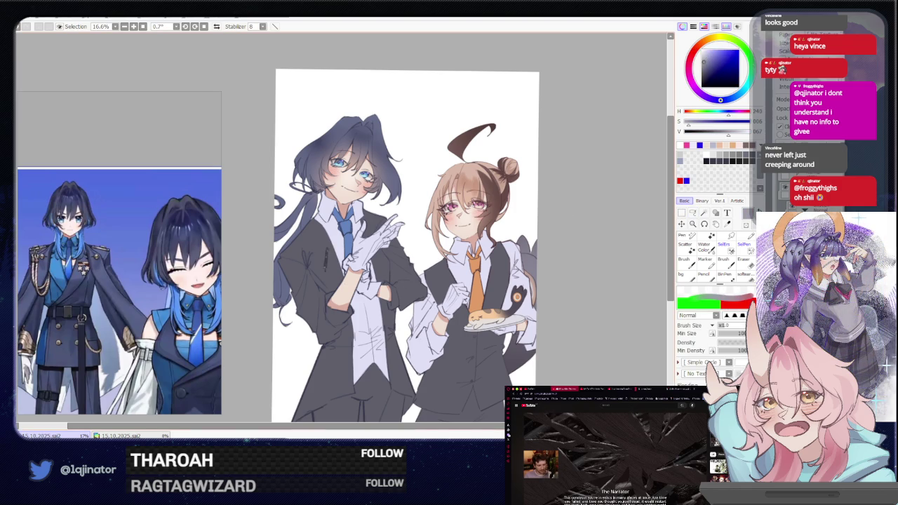
scroll(337, 231, up, 2)
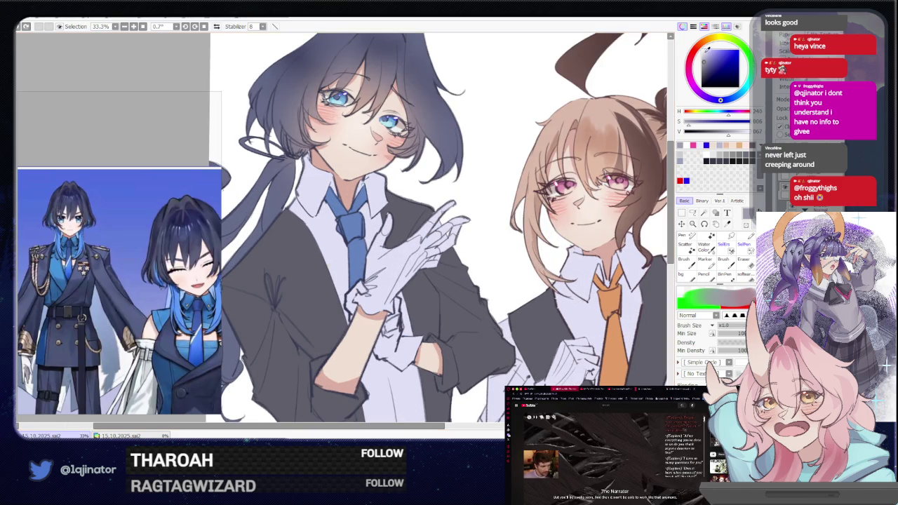
- Add a dark jacket stroke, then trace the X stitch path across the chest, tilting the canvas 17°
click(707, 48)
mouse_move(261, 272)
mouse_down()
mouse_move(279, 314)
mouse_move(394, 282)
mouse_up()
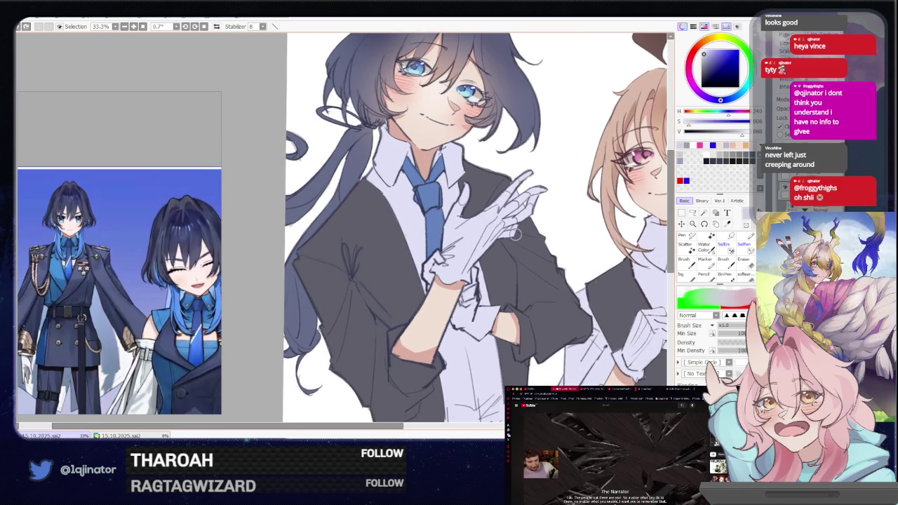
click(693, 213)
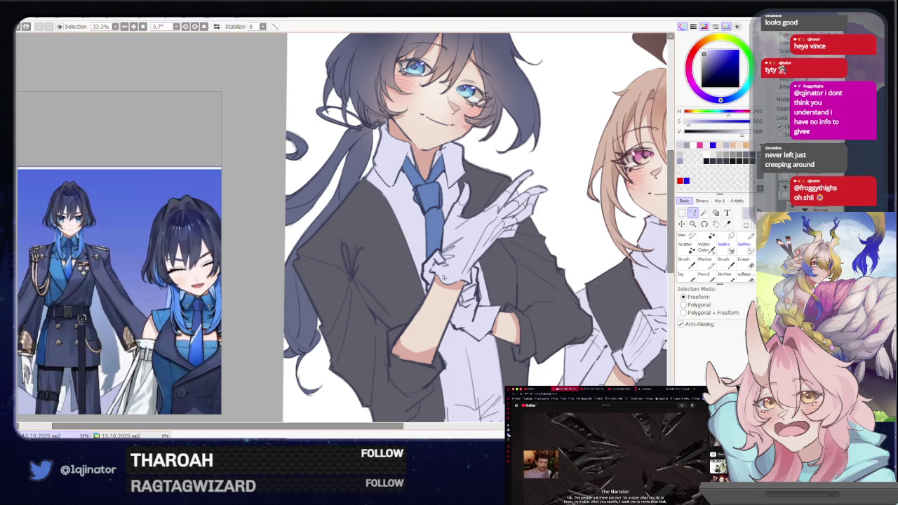
scroll(364, 288, down, 2)
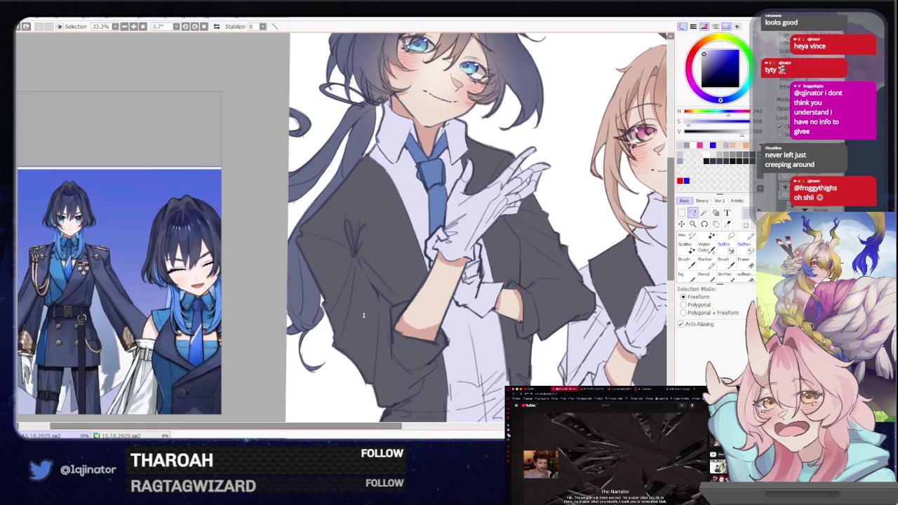
mouse_move(356, 266)
mouse_down()
mouse_move(377, 364)
mouse_move(352, 233)
mouse_move(326, 225)
mouse_up()
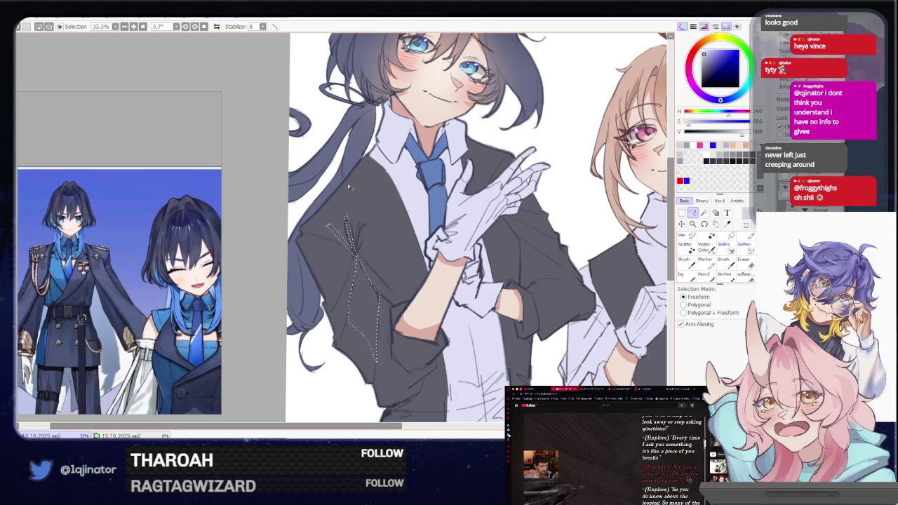
drag(370, 223, 347, 261)
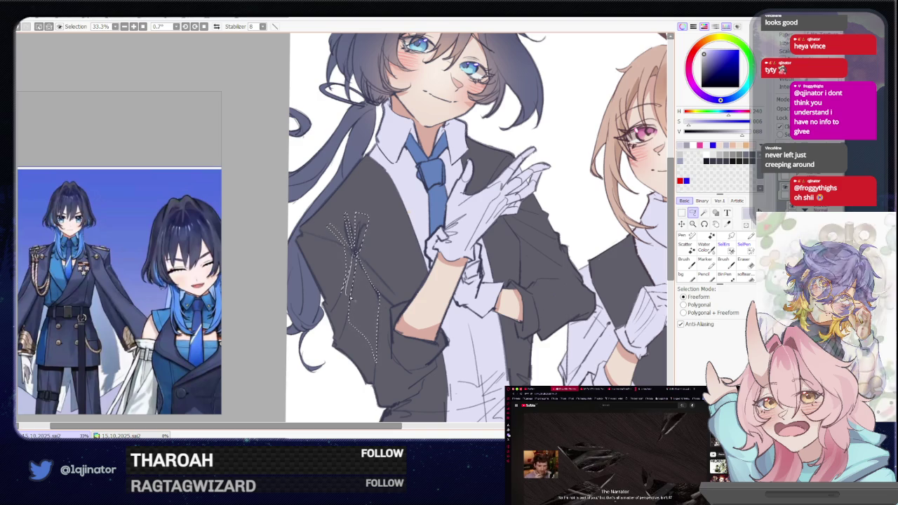
drag(351, 270, 392, 306)
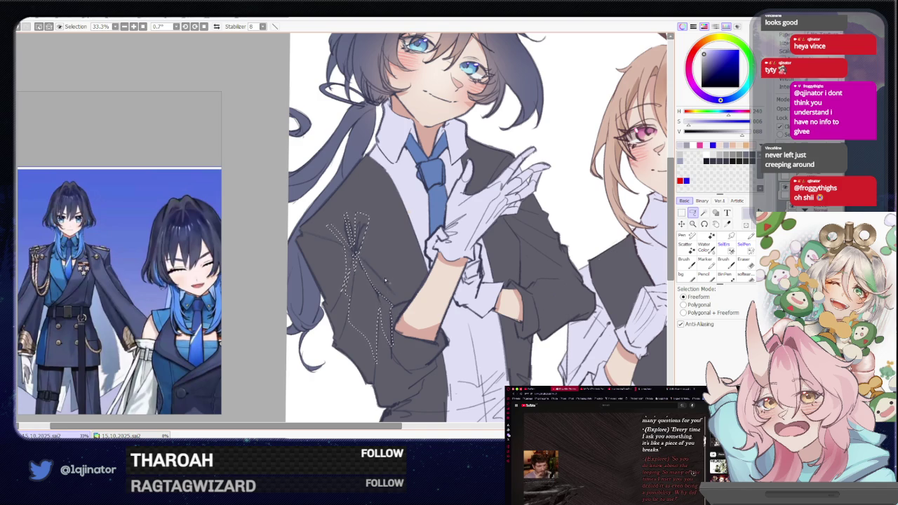
key(End)
drag(443, 290, 456, 303)
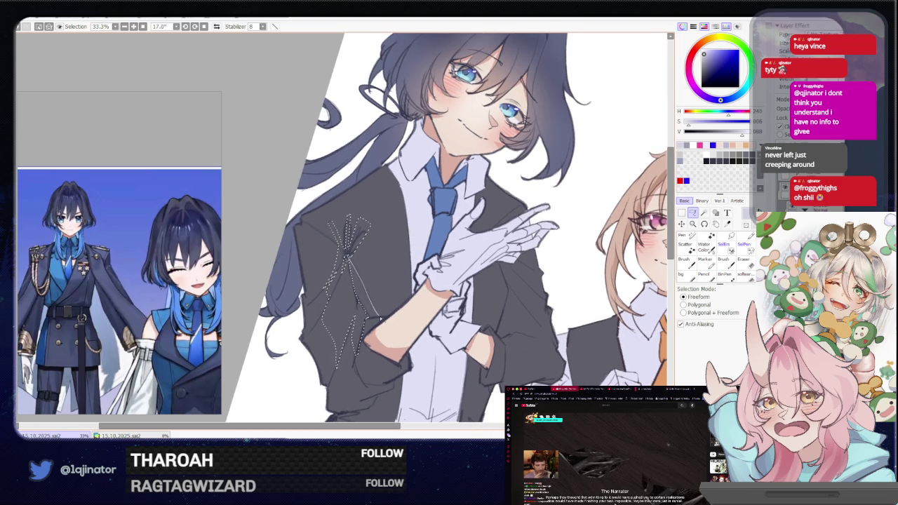
mouse_move(388, 297)
mouse_down()
mouse_move(385, 264)
mouse_move(354, 224)
mouse_up()
key(b)
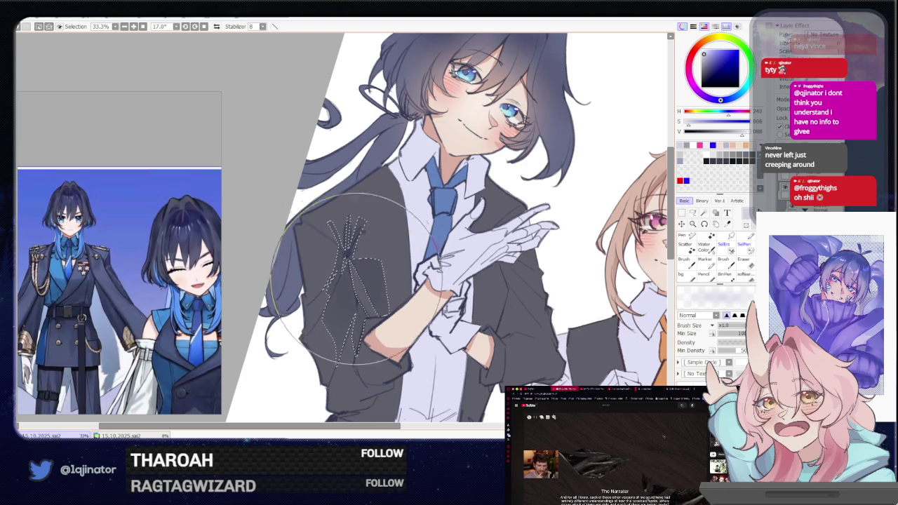
- Trace a stitch line down the left sleeve
click(693, 215)
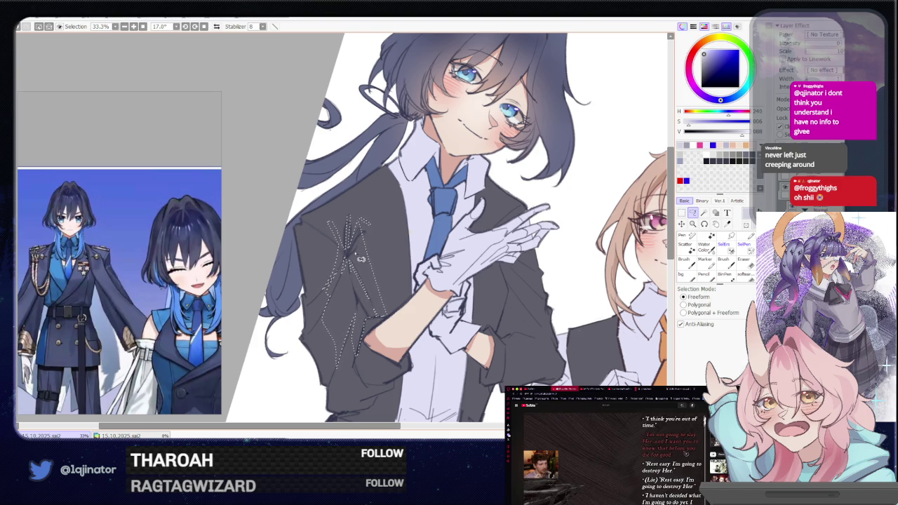
key(b)
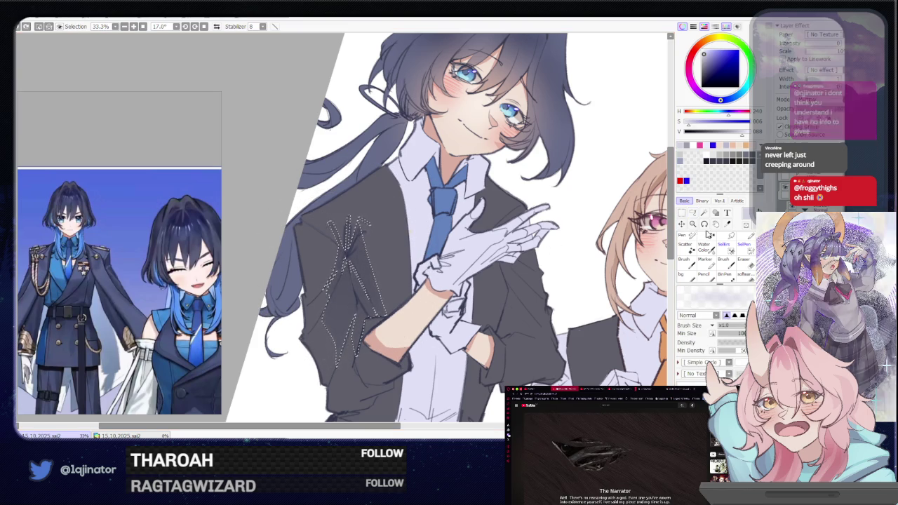
click(692, 212)
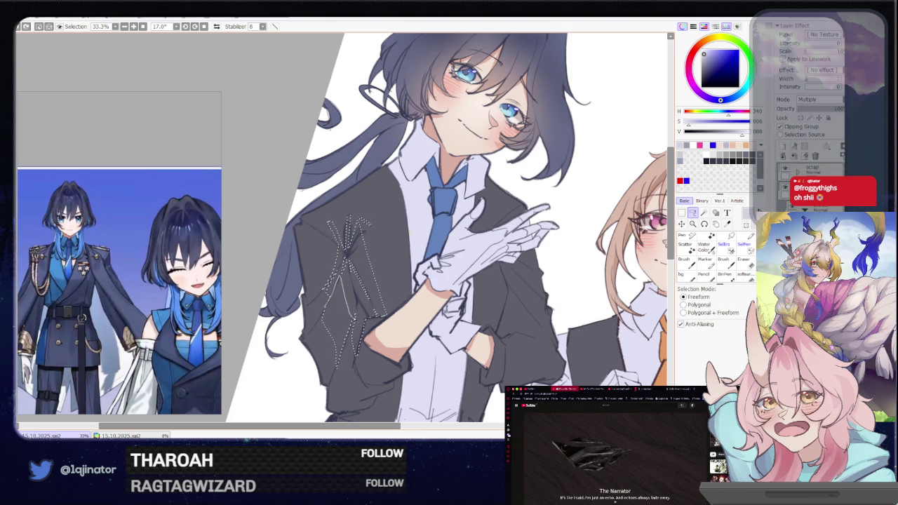
scroll(318, 321, down, 1)
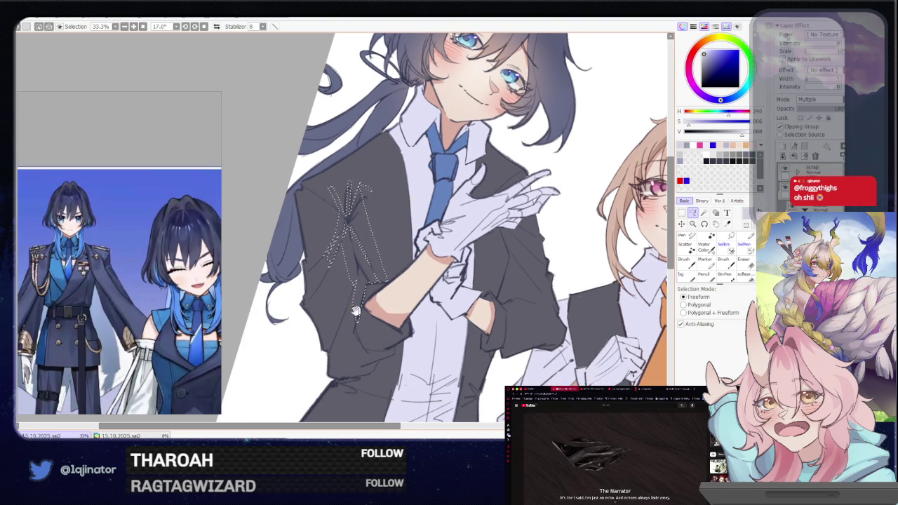
scroll(372, 284, down, 1)
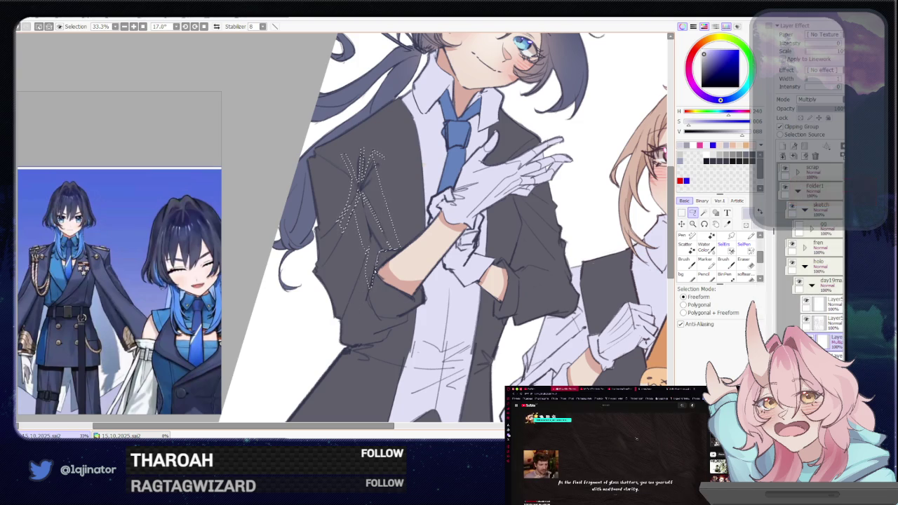
mouse_move(385, 260)
mouse_down()
mouse_move(355, 324)
mouse_move(385, 267)
mouse_up()
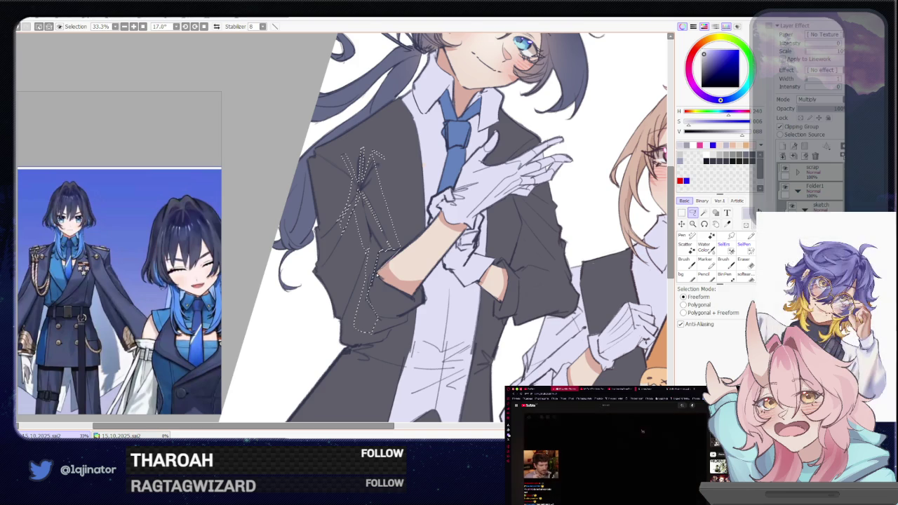
scroll(443, 231, down, 1)
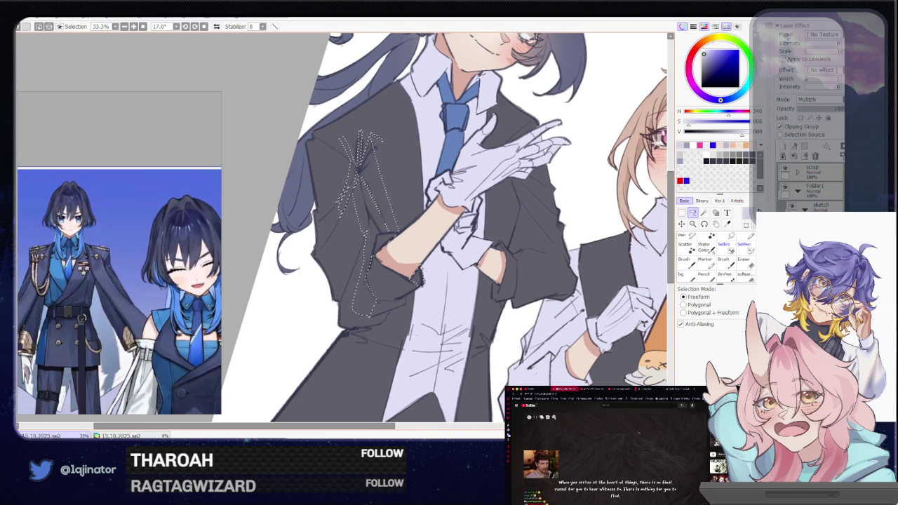
- Trace stitching along the right sleeve, then move the view toward the lower jacket
drag(421, 273, 337, 322)
scroll(436, 261, up, 2)
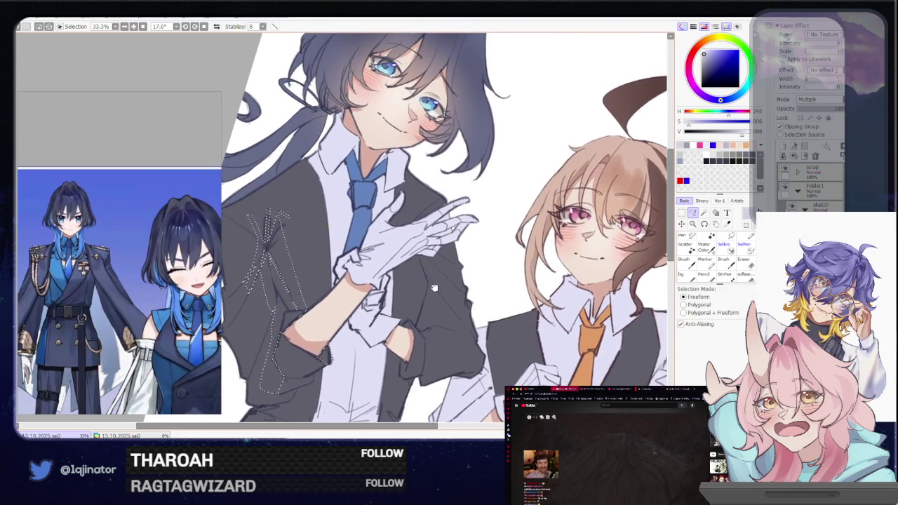
scroll(421, 263, up, 2)
scroll(419, 264, down, 2)
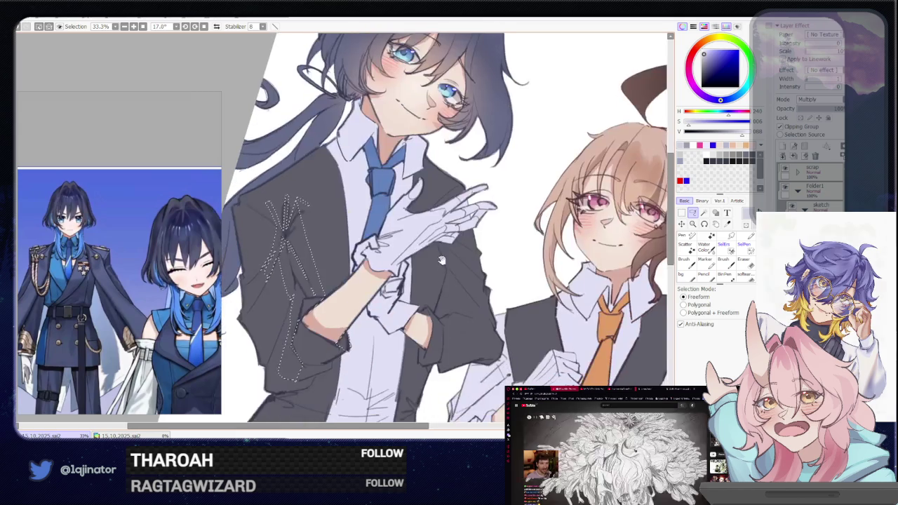
scroll(456, 261, down, 2)
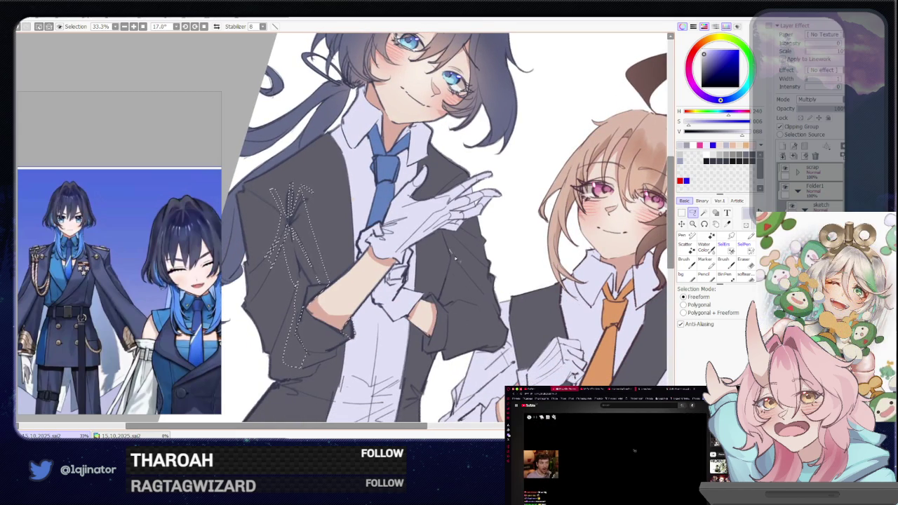
drag(450, 306, 448, 238)
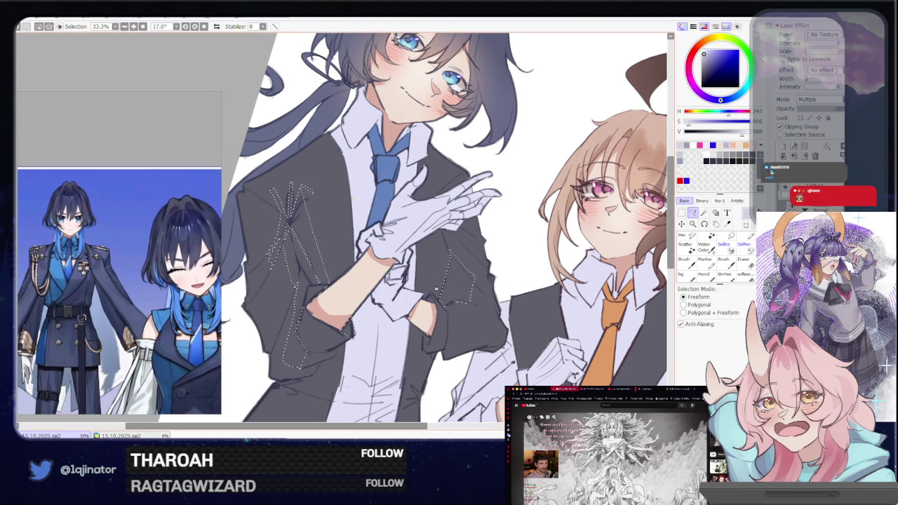
key(w)
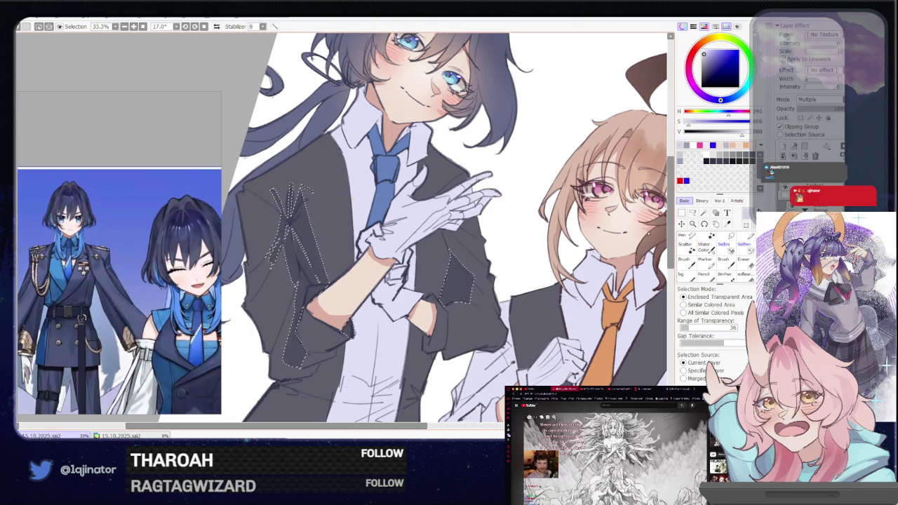
click(693, 212)
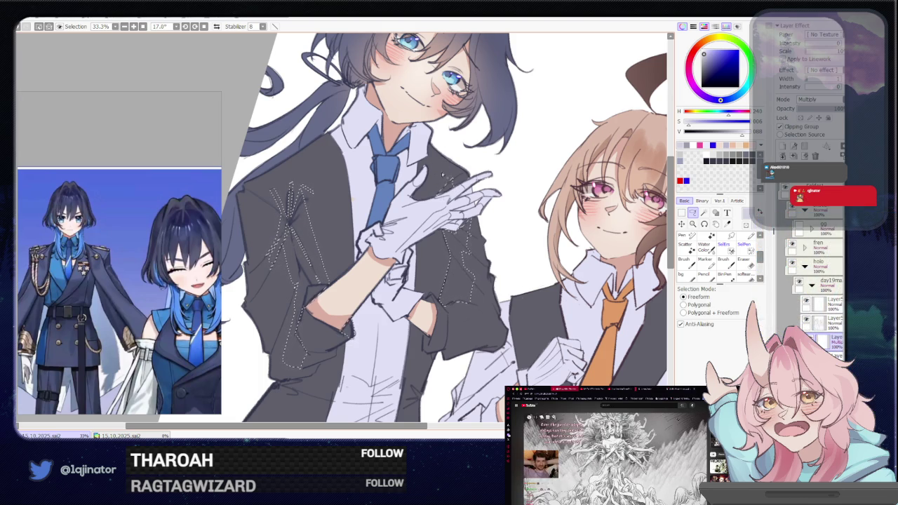
mouse_move(444, 169)
mouse_down()
mouse_move(415, 326)
mouse_move(407, 257)
mouse_up()
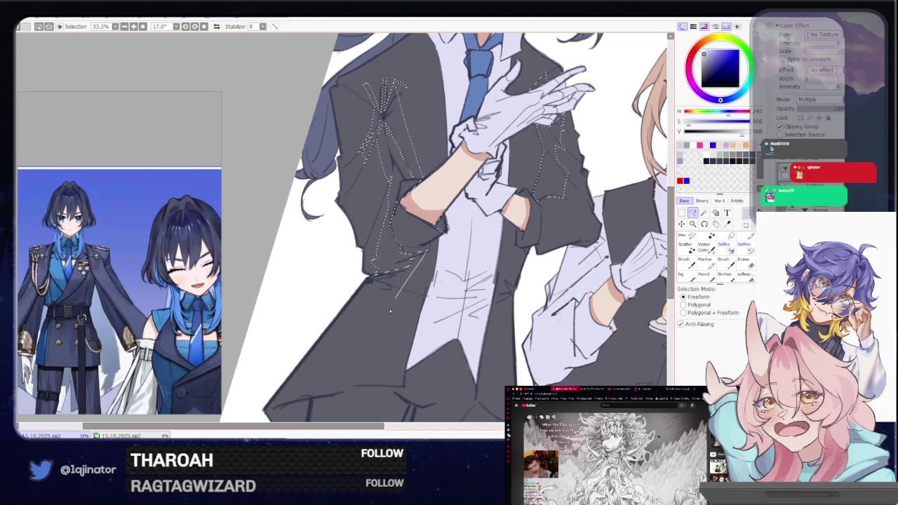
- Trace a stitch line down the lower coat and along its lower edge
drag(396, 300, 343, 392)
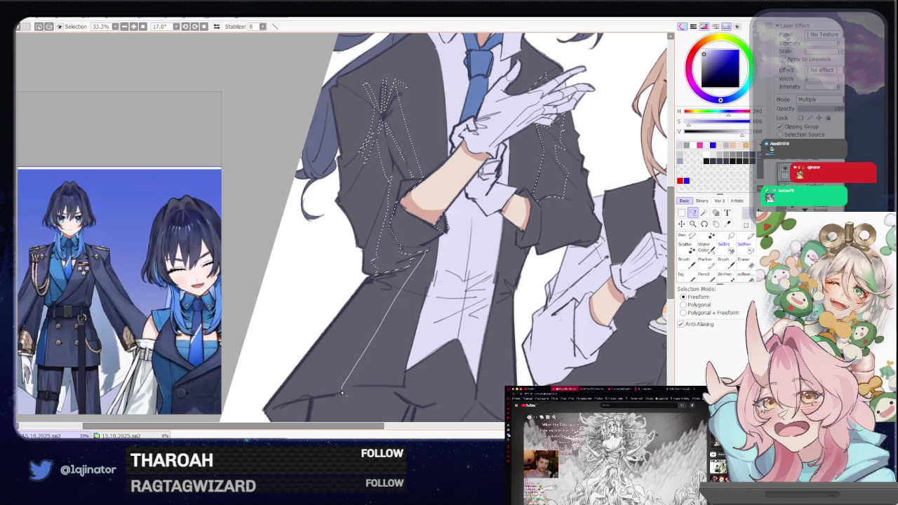
drag(372, 286, 424, 258)
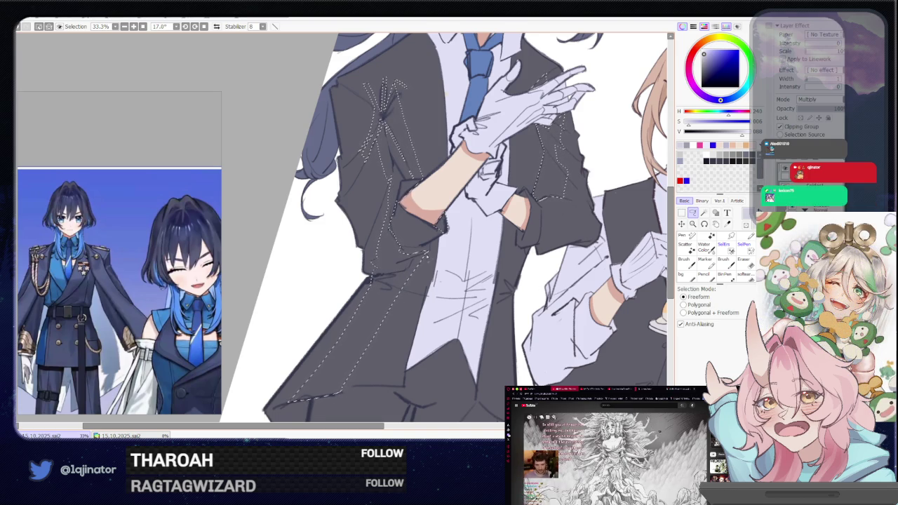
scroll(379, 323, down, 1)
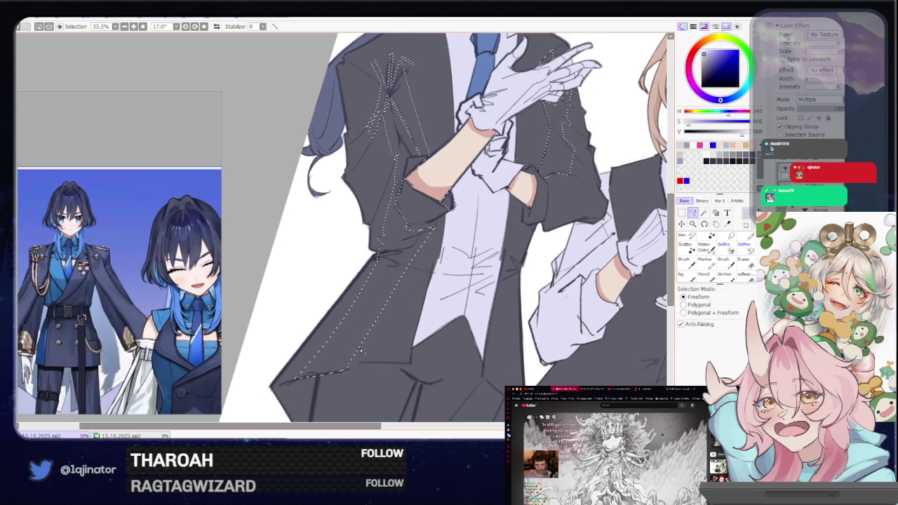
drag(359, 348, 364, 320)
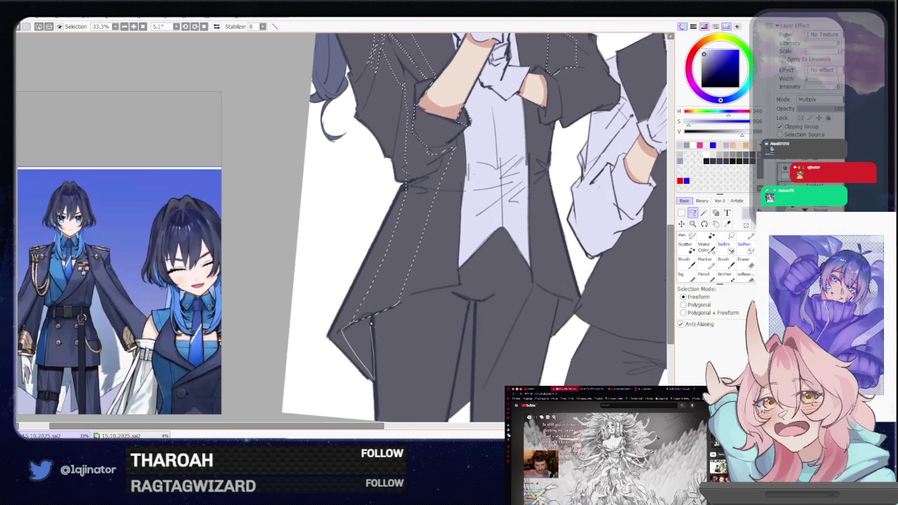
scroll(397, 286, up, 2)
scroll(404, 270, up, 1)
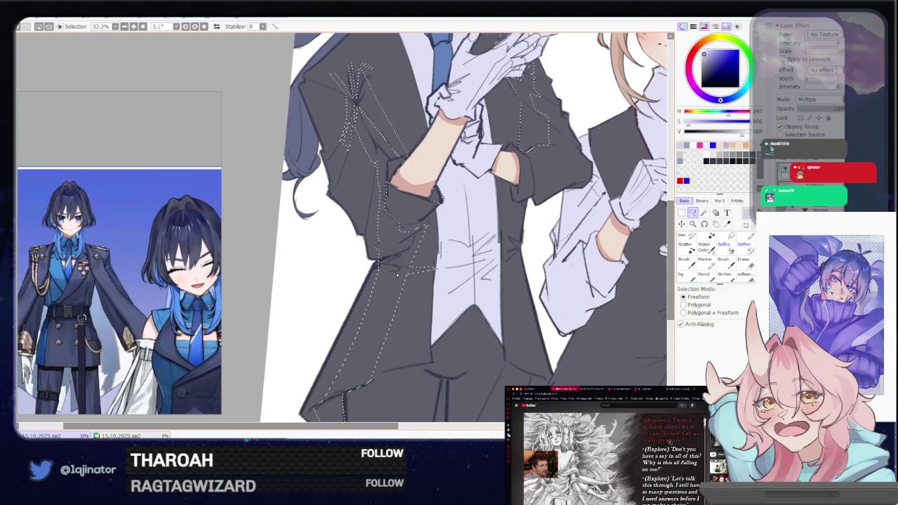
- Tilt the canvas further and trace a stitch line up from the coat hem
key(w)
key(End)
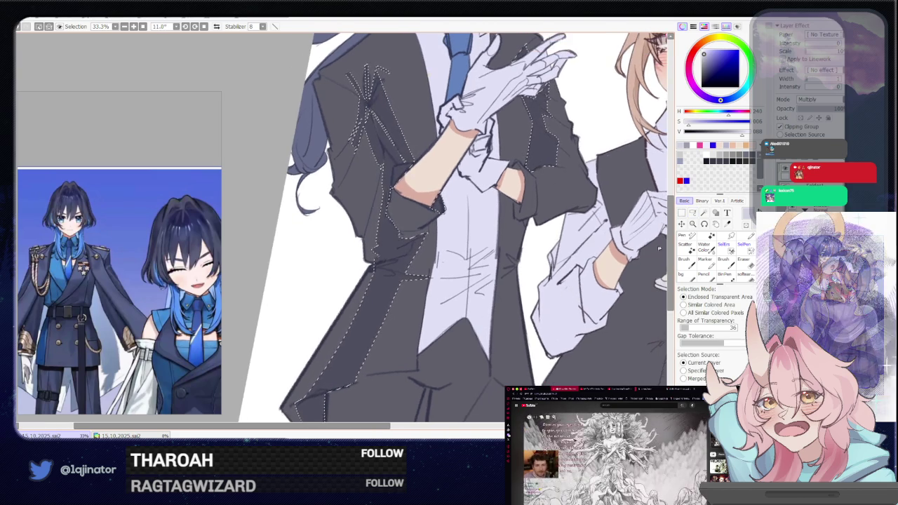
click(693, 213)
scroll(465, 306, down, 2)
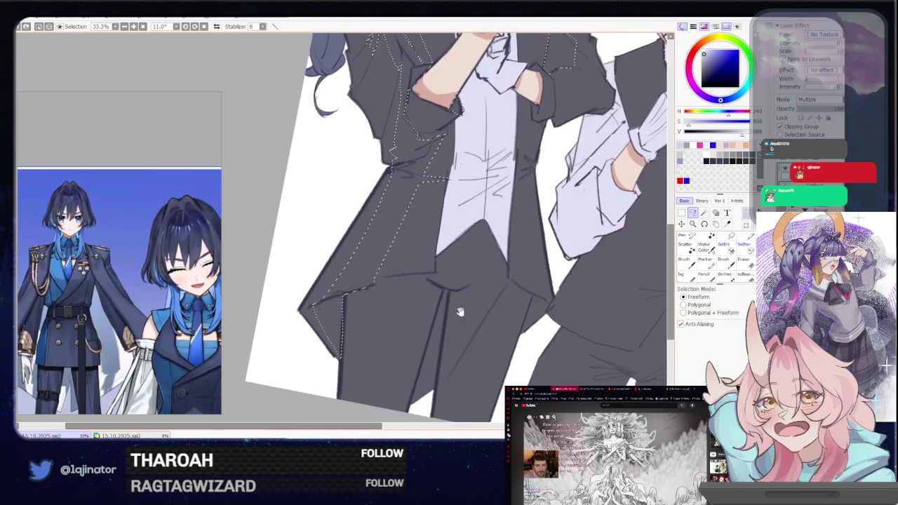
scroll(521, 261, down, 1)
scroll(520, 261, up, 1)
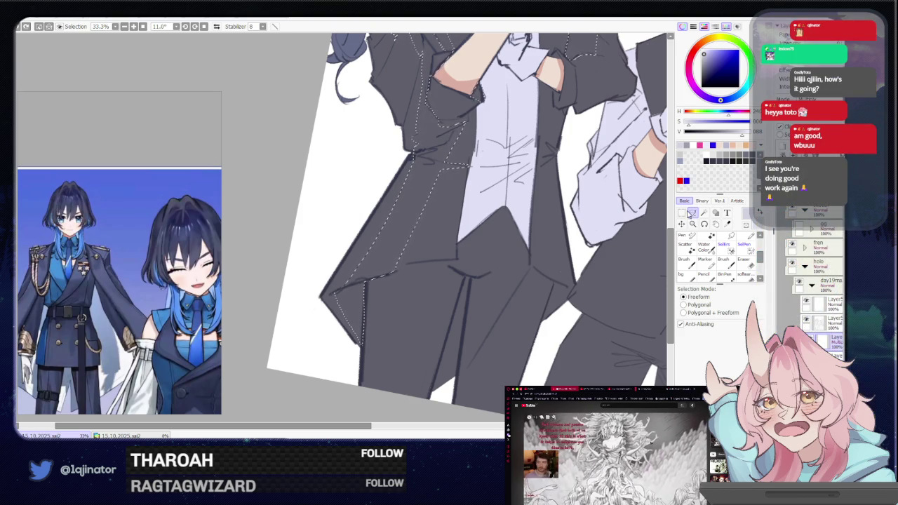
drag(470, 308, 428, 289)
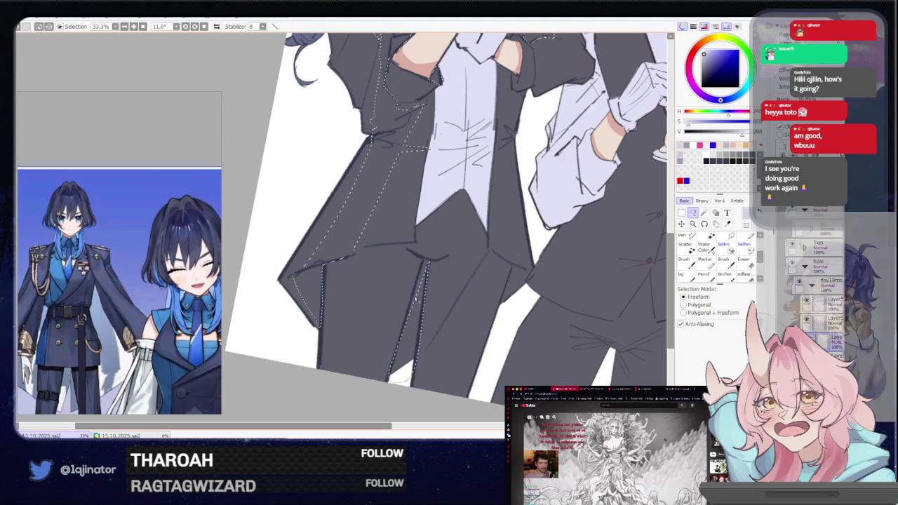
drag(391, 379, 426, 261)
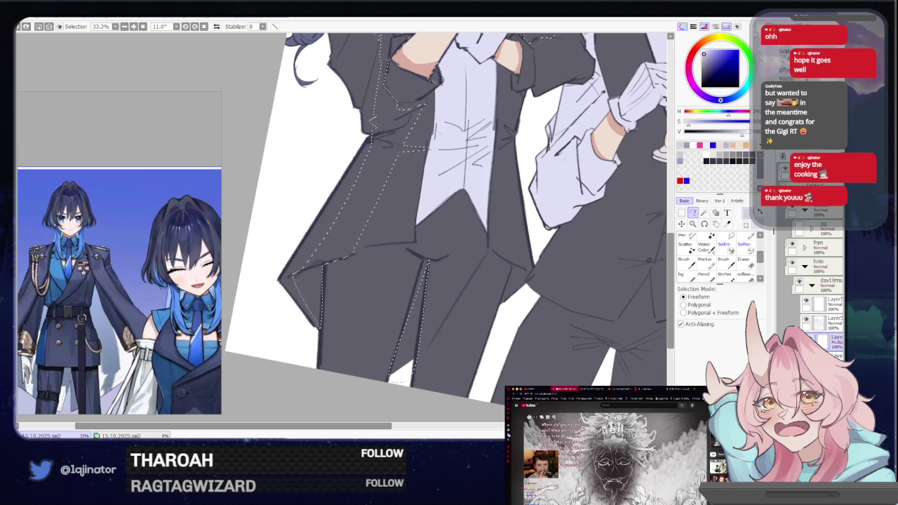
scroll(447, 224, right, 2)
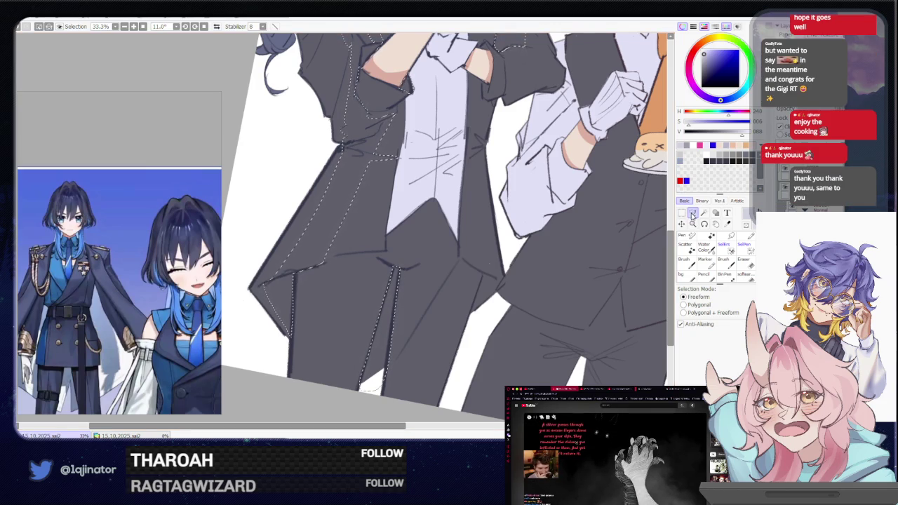
mouse_move(484, 298)
mouse_down()
mouse_move(466, 279)
mouse_move(460, 302)
mouse_up()
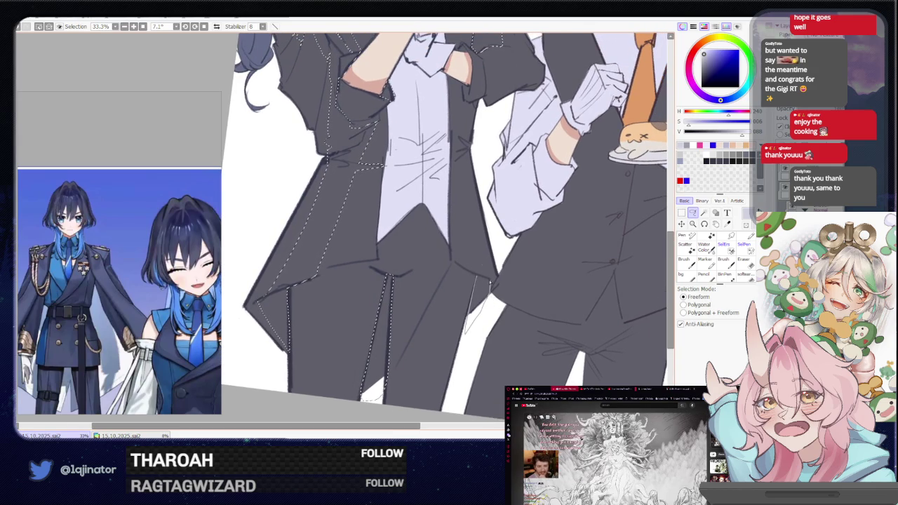
- Bring the lower coats into view and lasso more stitching along the dark-haired character's jacket front
drag(474, 265, 446, 315)
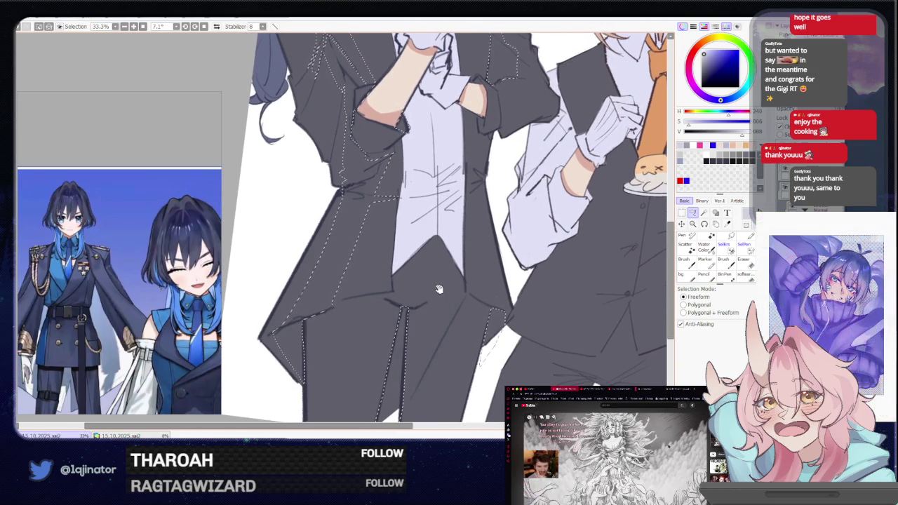
mouse_move(425, 315)
mouse_down()
mouse_move(427, 238)
mouse_move(399, 421)
mouse_up()
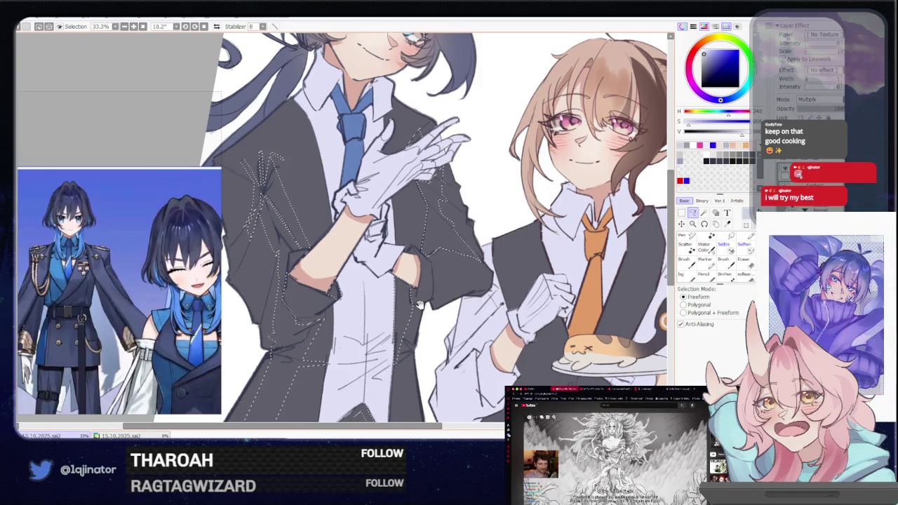
drag(418, 303, 427, 242)
drag(423, 291, 430, 283)
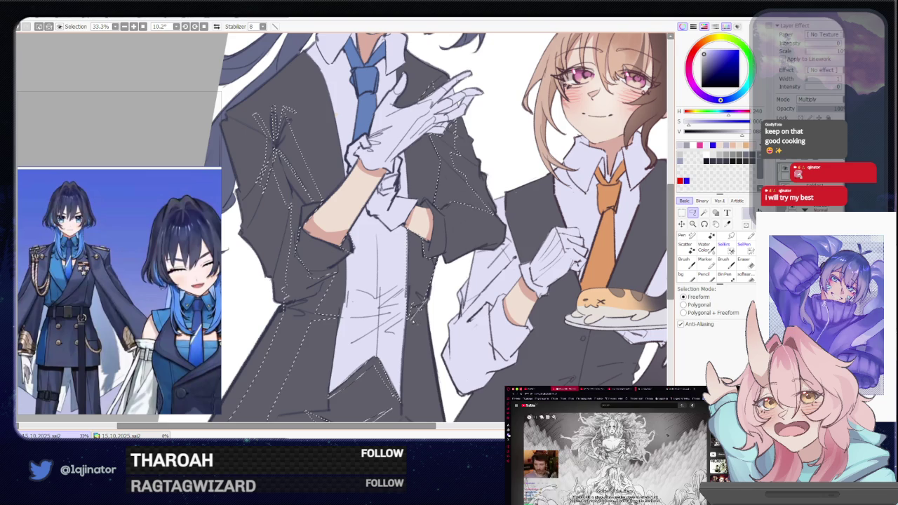
drag(411, 323, 434, 306)
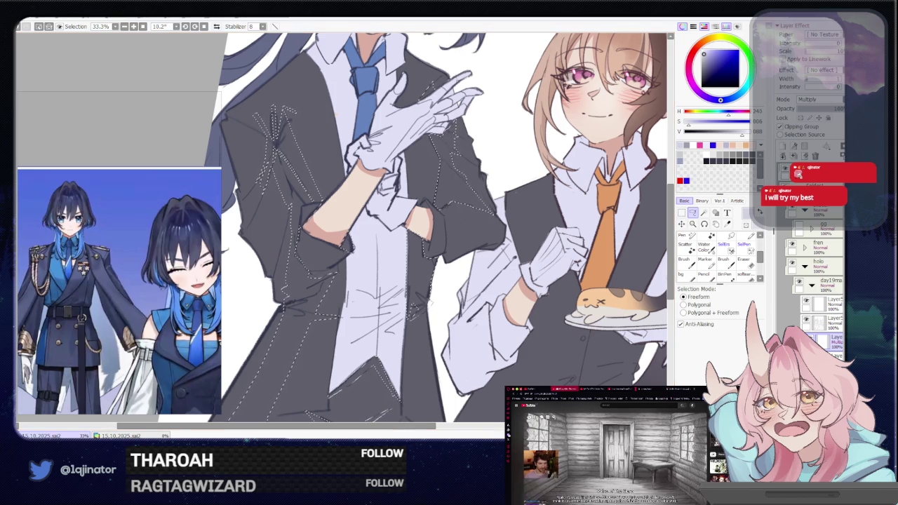
scroll(440, 231, down, 3)
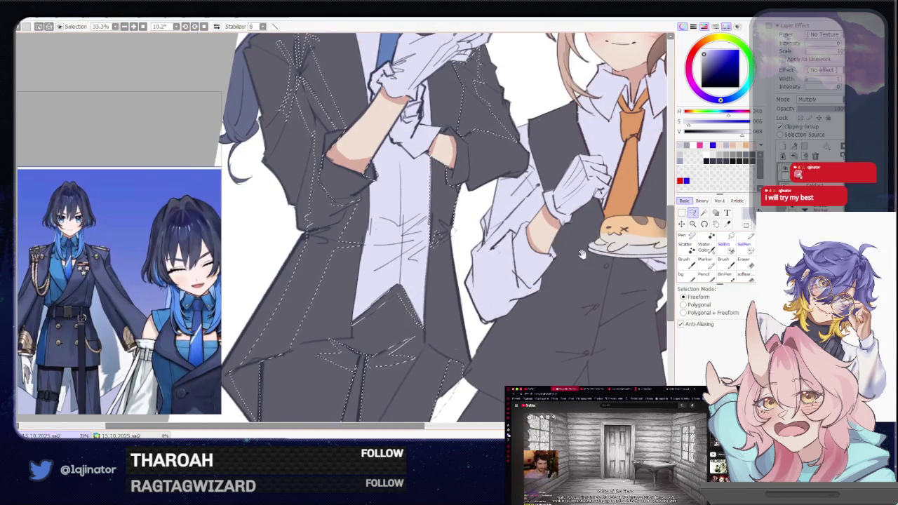
- Set the canvas nearly upright and lasso stitching around the brown-haired girl's trouser front
drag(609, 247, 454, 271)
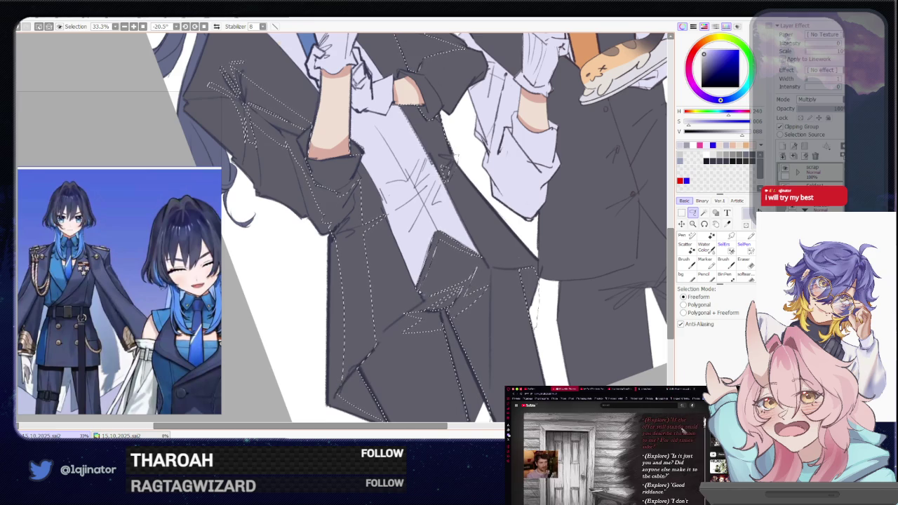
key(w)
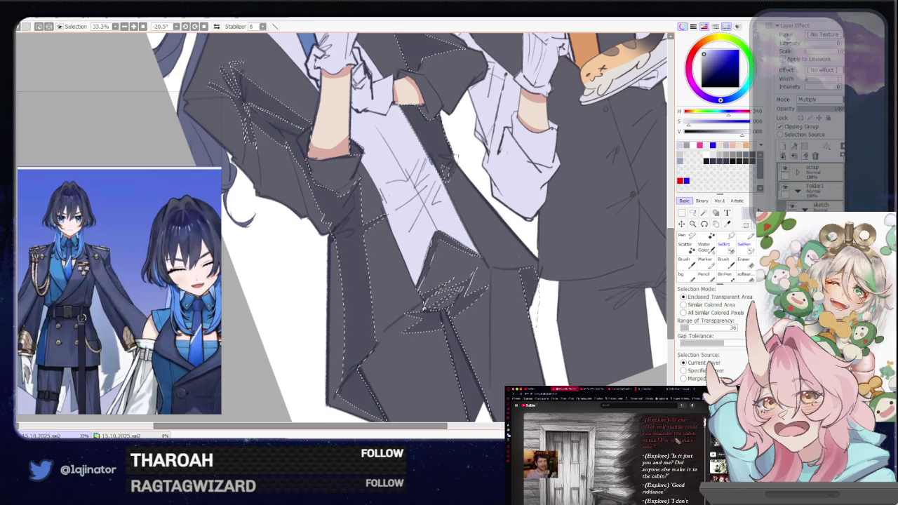
drag(502, 298, 569, 262)
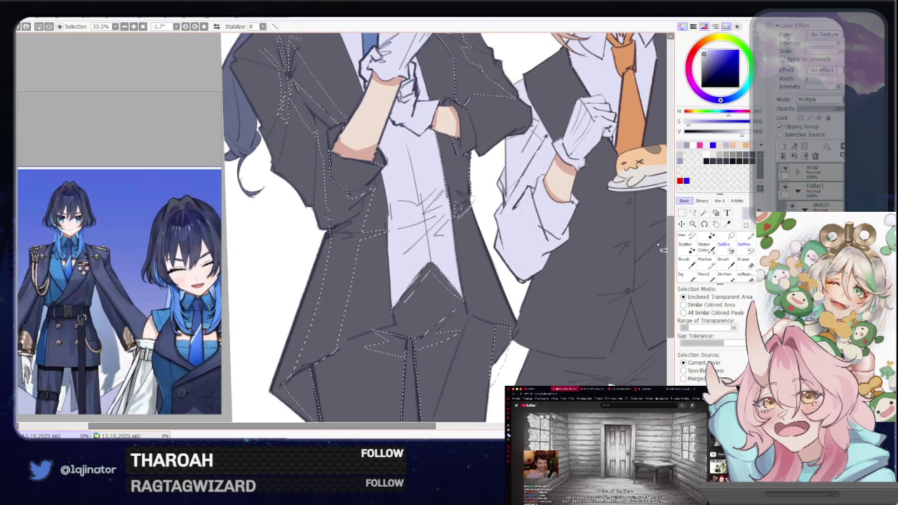
key(l)
drag(608, 297, 448, 283)
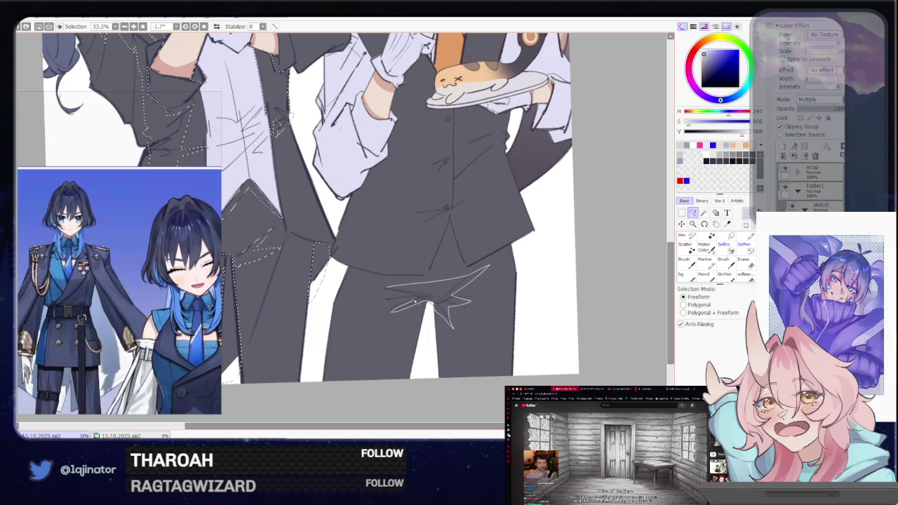
drag(391, 300, 421, 300)
- Tilt the canvas and continue the stitch selection along the vest hem and lower coat
key(w)
scroll(592, 245, up, 1)
click(694, 212)
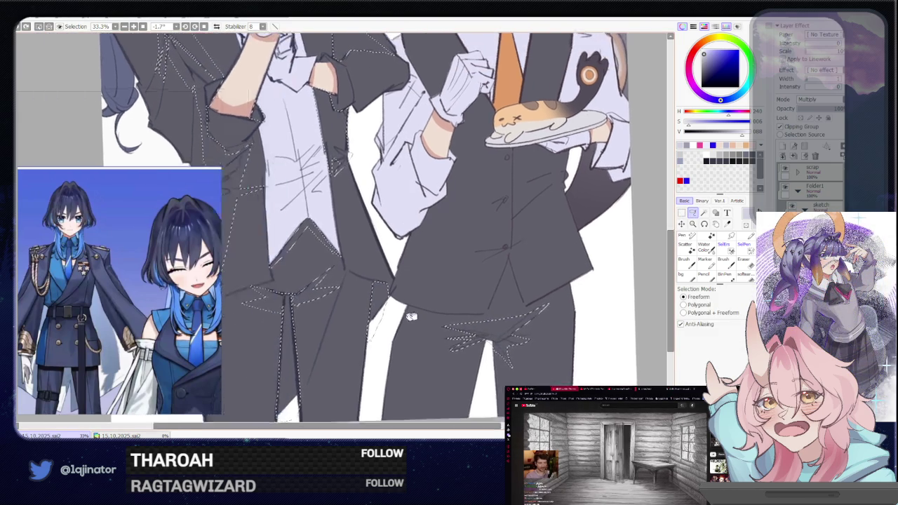
drag(402, 307, 396, 261)
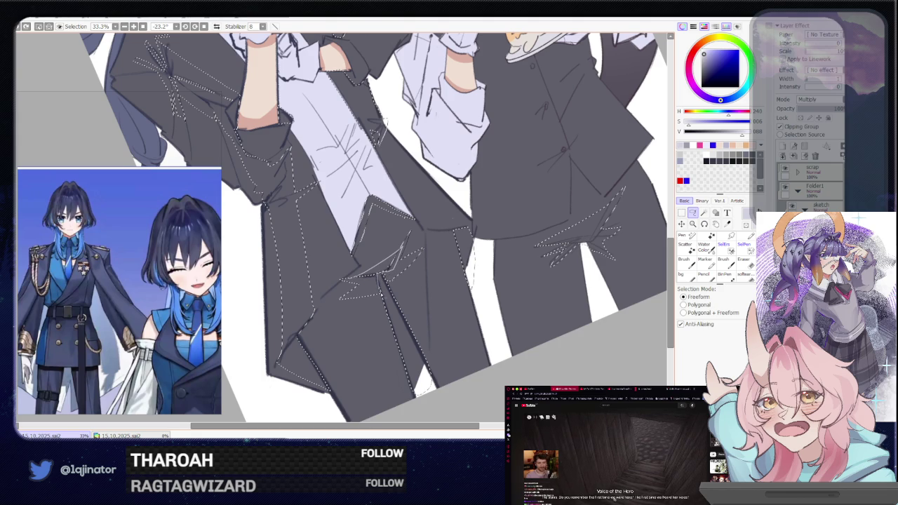
key(w)
mouse_move(545, 259)
mouse_down()
mouse_move(534, 268)
mouse_move(559, 260)
mouse_move(522, 365)
mouse_up()
key(a)
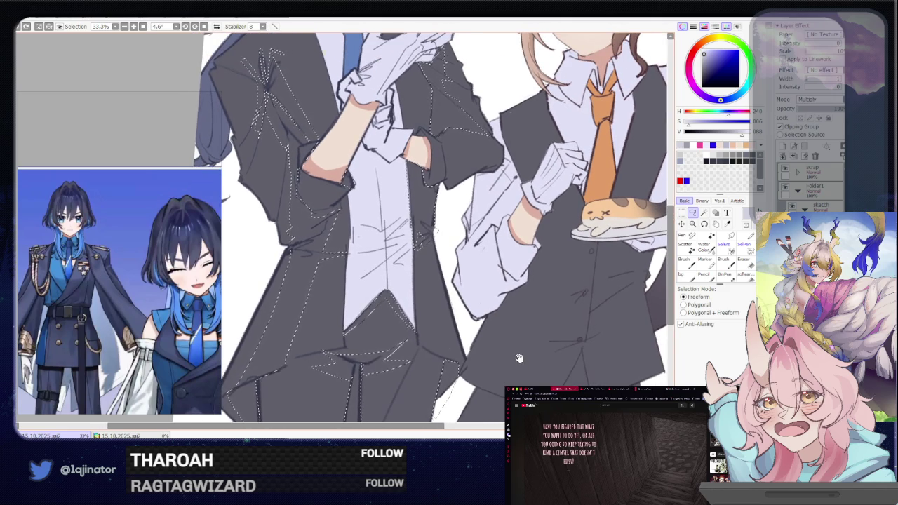
- Frame the upper torsos and lasso a freeform strip across the brown-haired girl's vest
key(w)
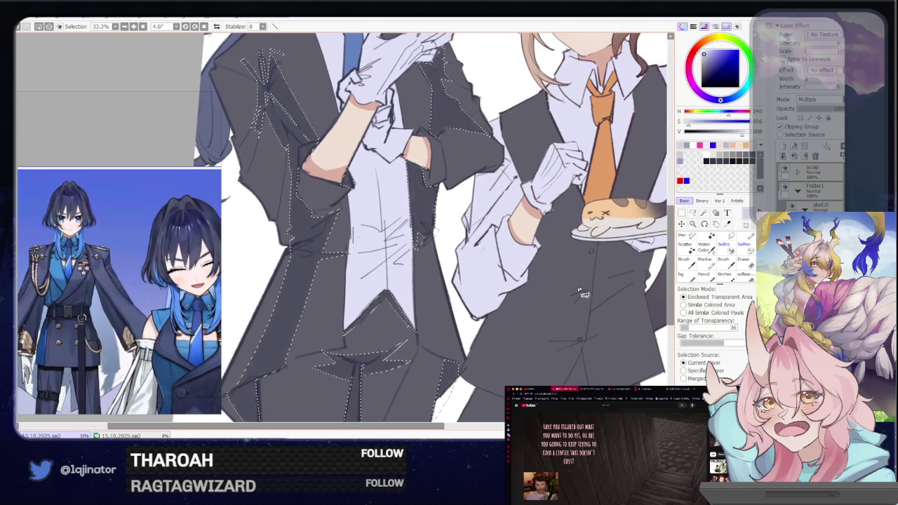
key(a)
drag(483, 317, 460, 252)
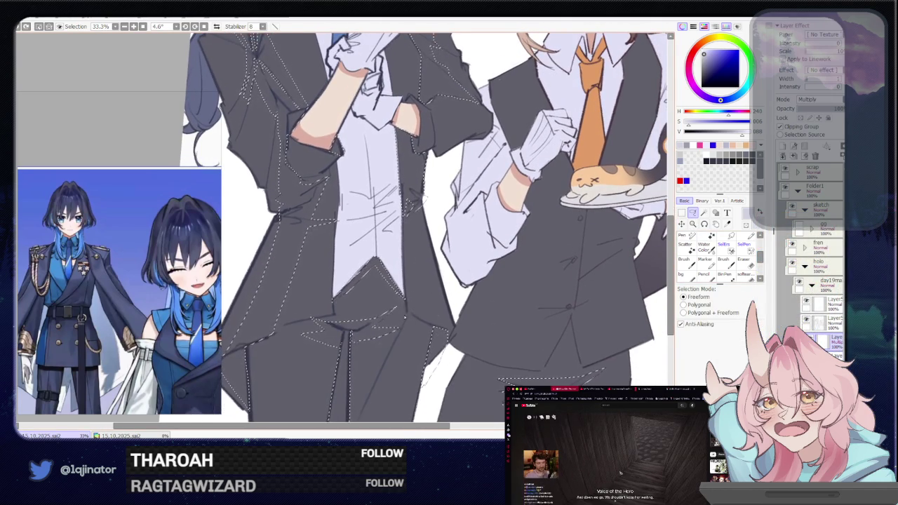
drag(411, 306, 394, 206)
mouse_move(300, 284)
mouse_down()
mouse_move(301, 304)
mouse_move(375, 286)
mouse_up()
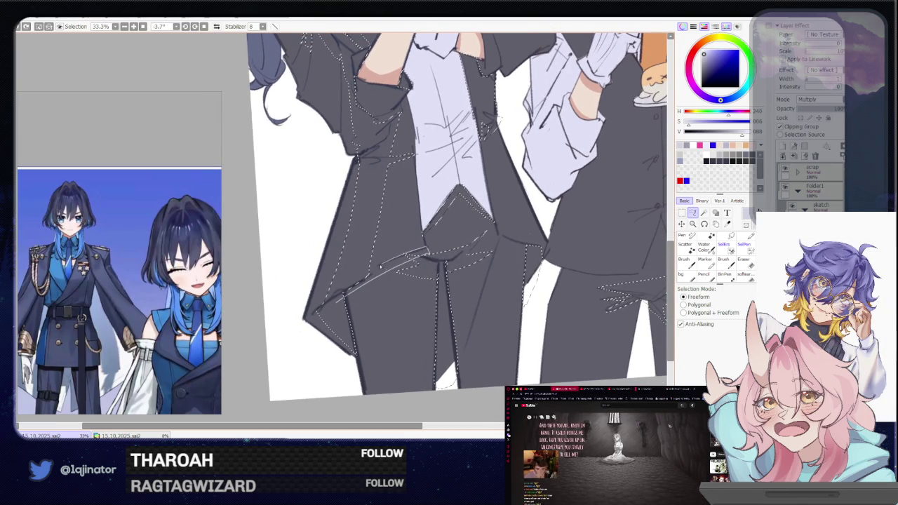
drag(346, 290, 274, 365)
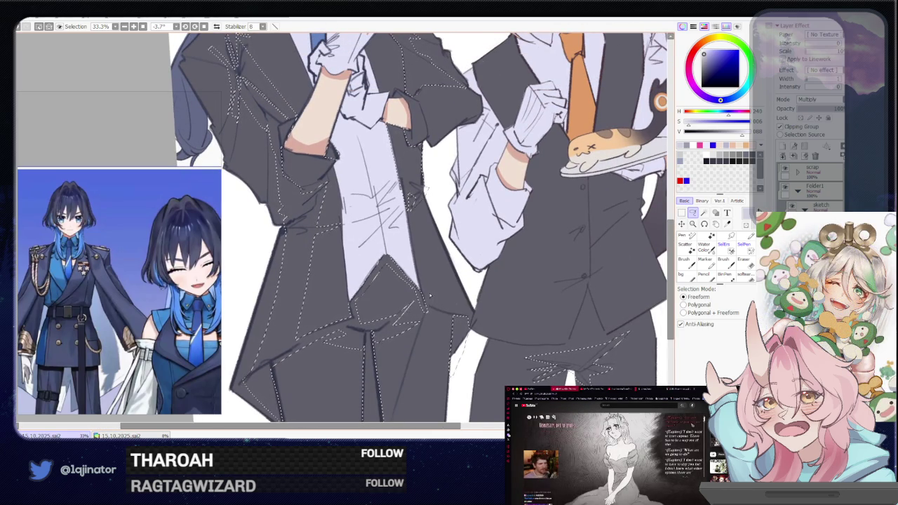
drag(427, 312, 486, 274)
scroll(486, 273, up, 2)
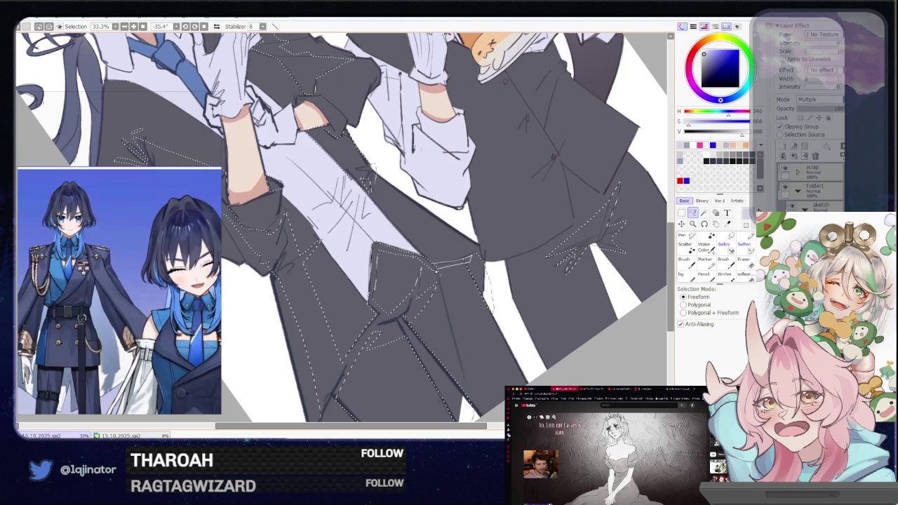
drag(436, 270, 449, 288)
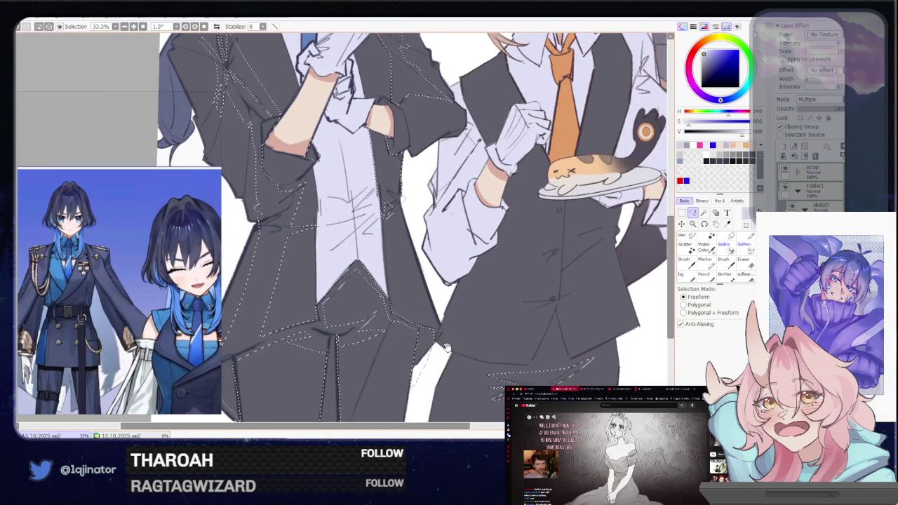
scroll(447, 344, down, 2)
scroll(510, 260, up, 3)
scroll(510, 260, right, 3)
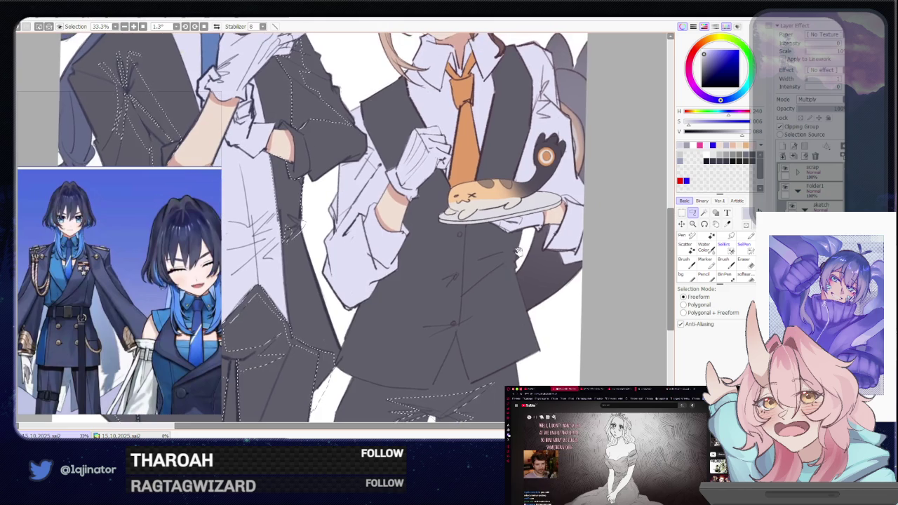
scroll(519, 256, up, 1)
scroll(519, 257, left, 1)
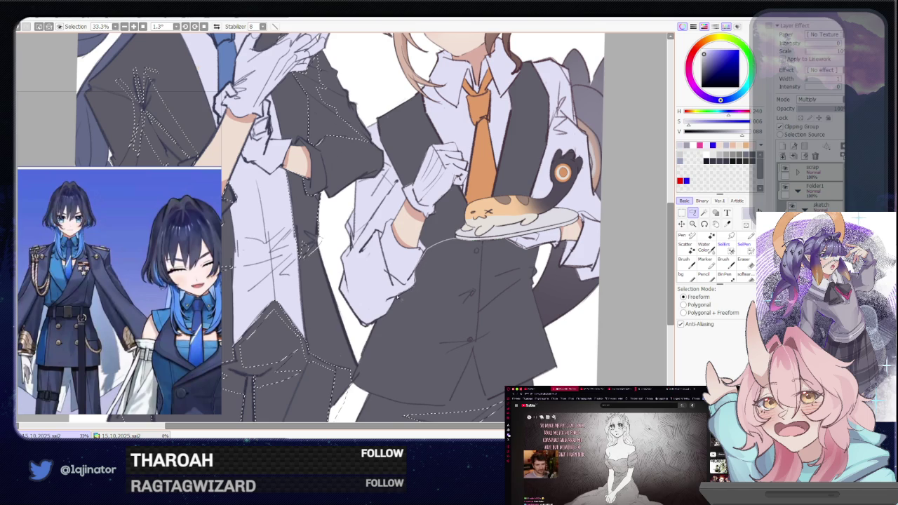
drag(363, 324, 517, 297)
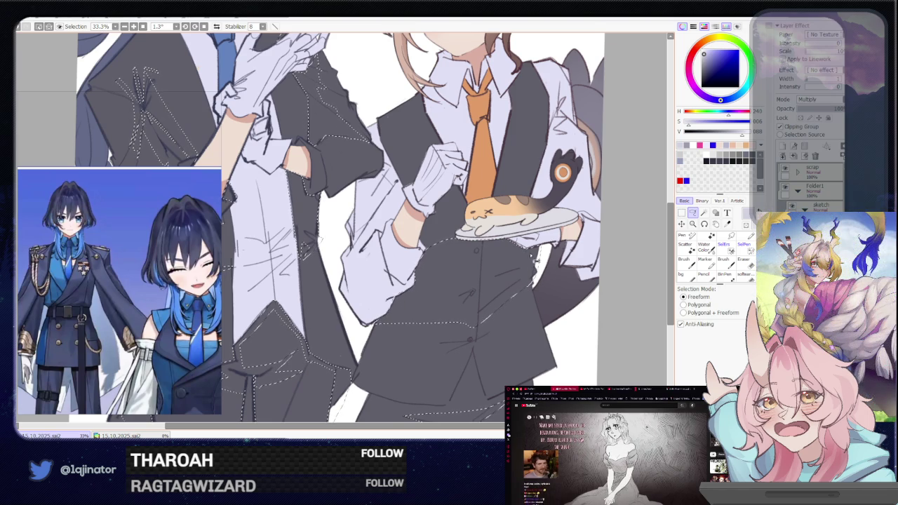
- Add the dark vest area and a neighbouring jacket area to the selection with the Magic Wand
drag(538, 263, 516, 240)
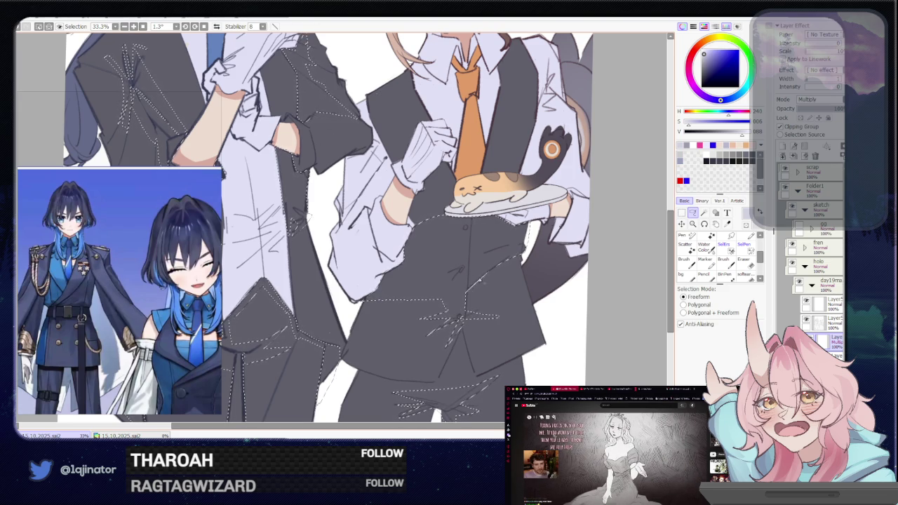
key(w)
click(449, 259)
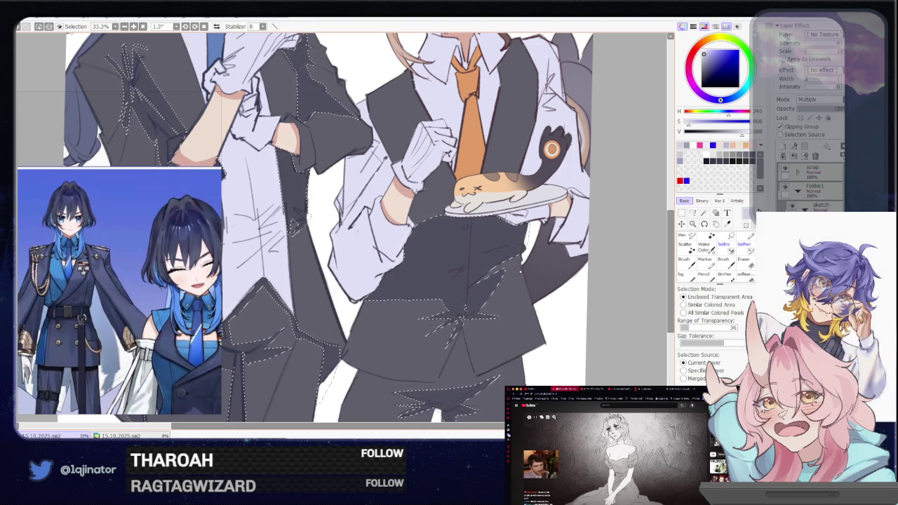
click(693, 213)
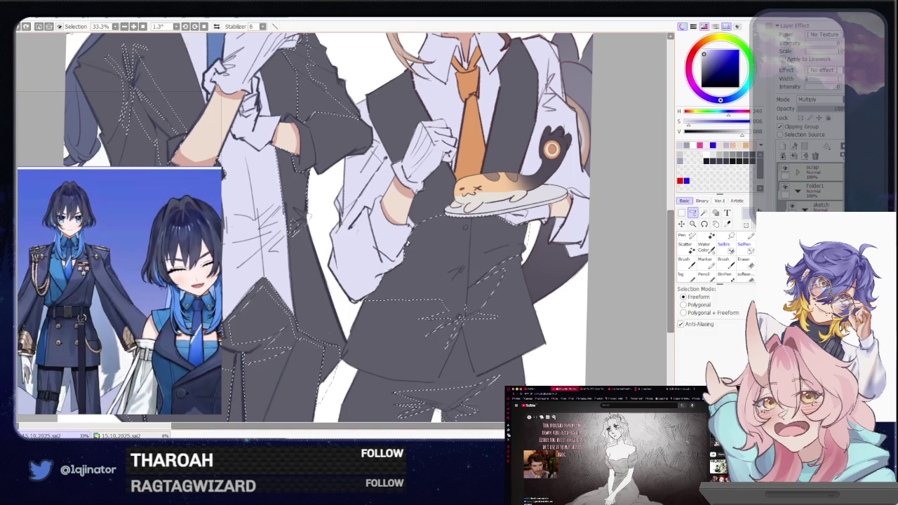
click(704, 224)
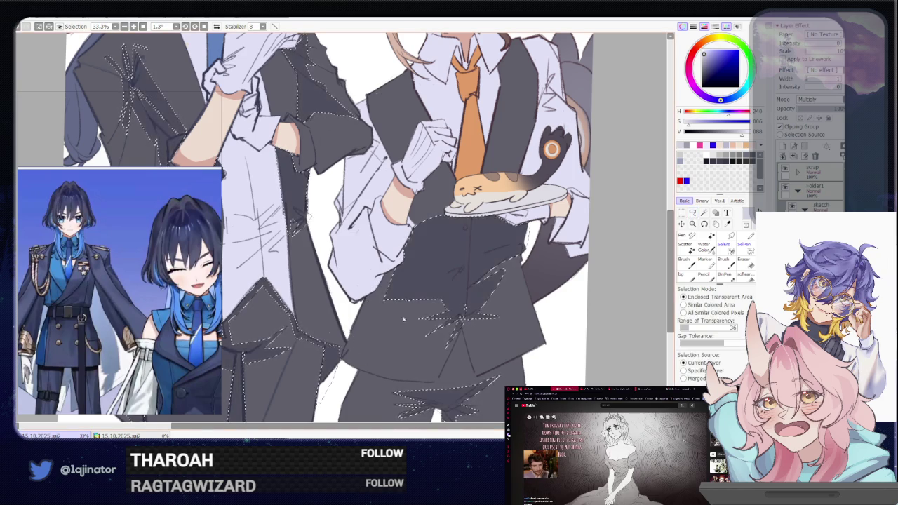
click(693, 212)
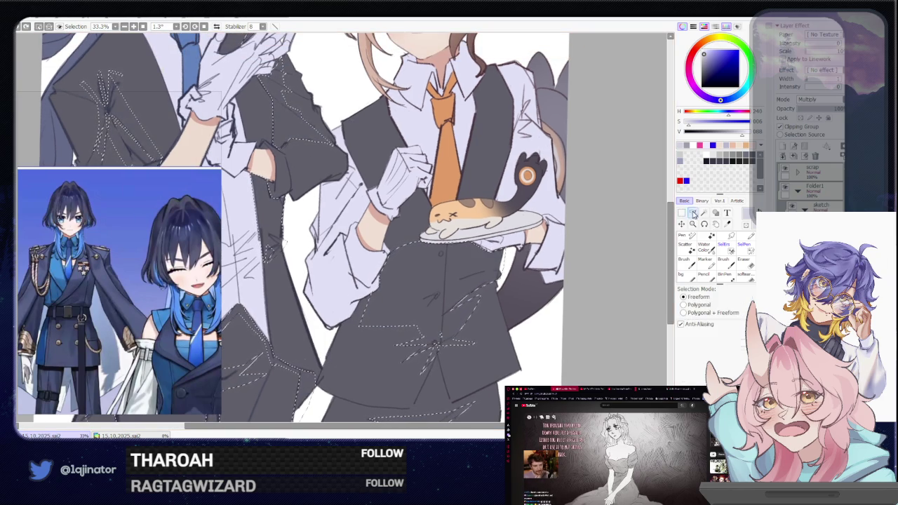
drag(491, 175, 442, 239)
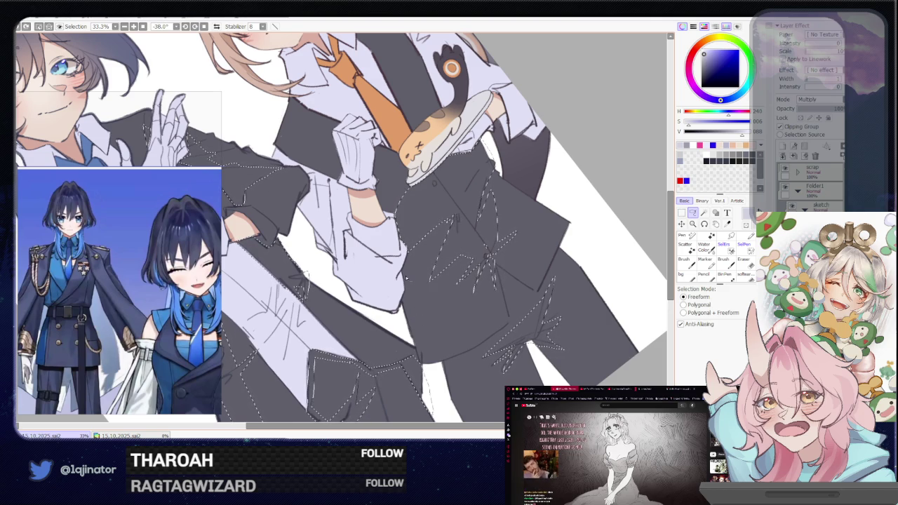
key(w)
click(519, 316)
- Add a larger jacket area with the Magic Wand, covering the vest front beneath the plate
drag(498, 317, 533, 232)
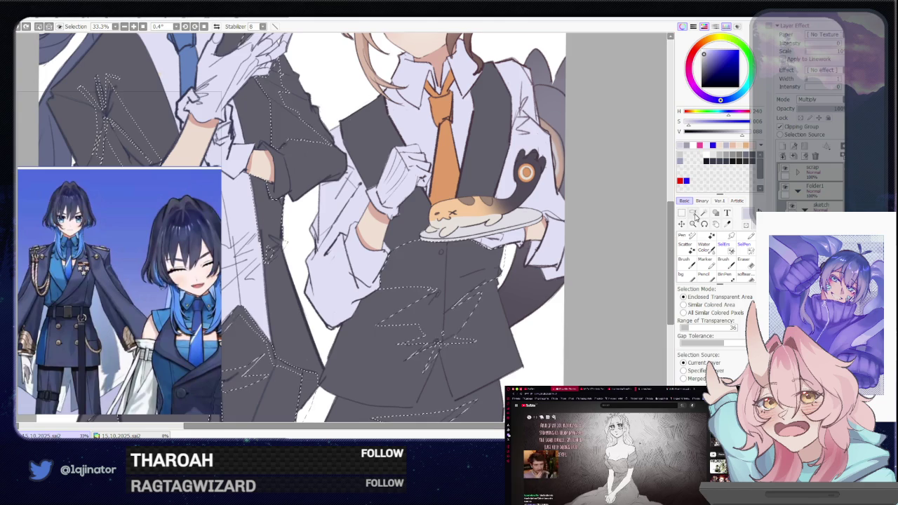
click(692, 214)
drag(491, 231, 464, 263)
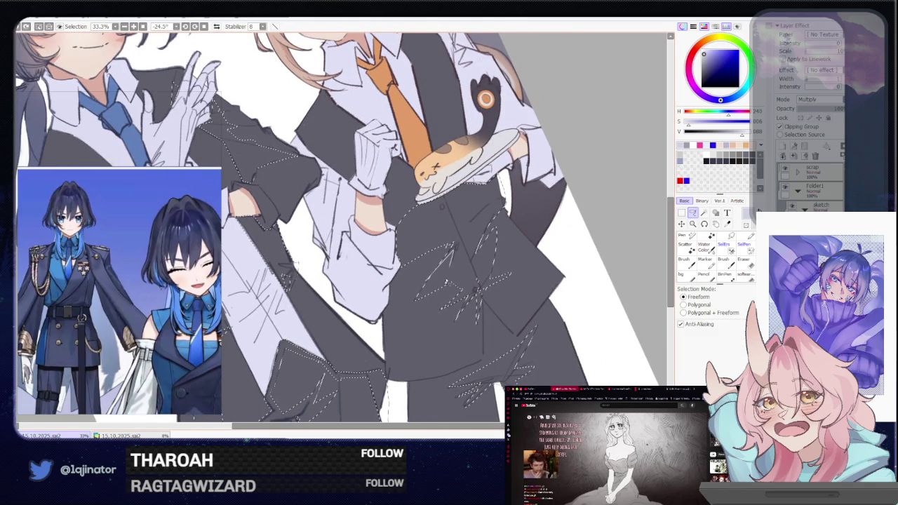
drag(409, 313, 445, 315)
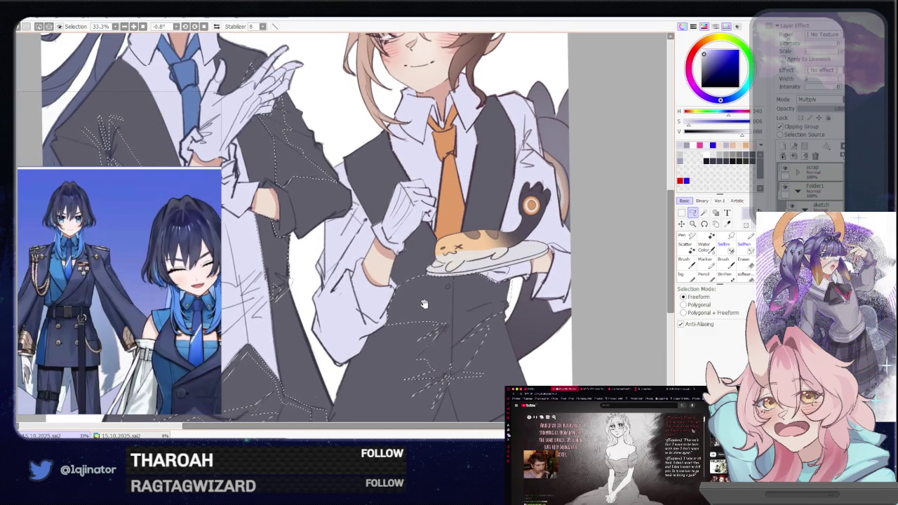
scroll(422, 304, up, 1)
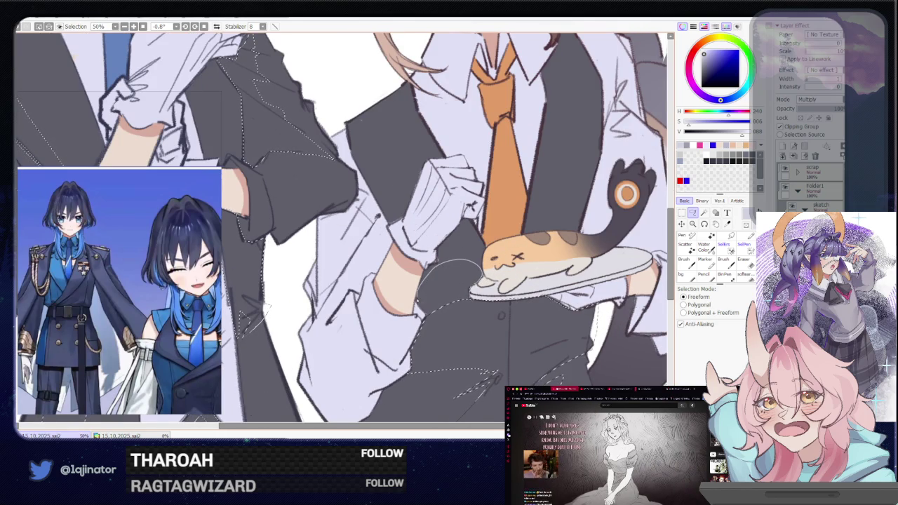
key(w)
drag(457, 340, 420, 330)
click(693, 214)
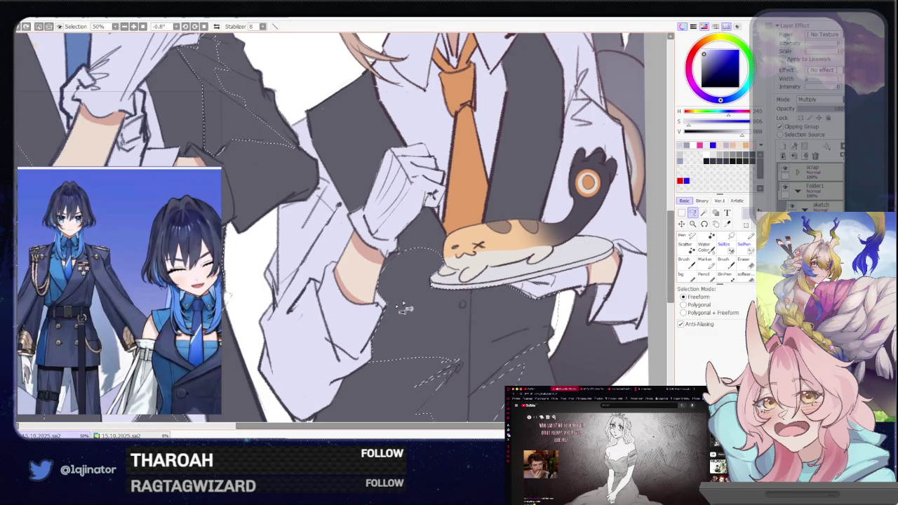
key(w)
click(424, 351)
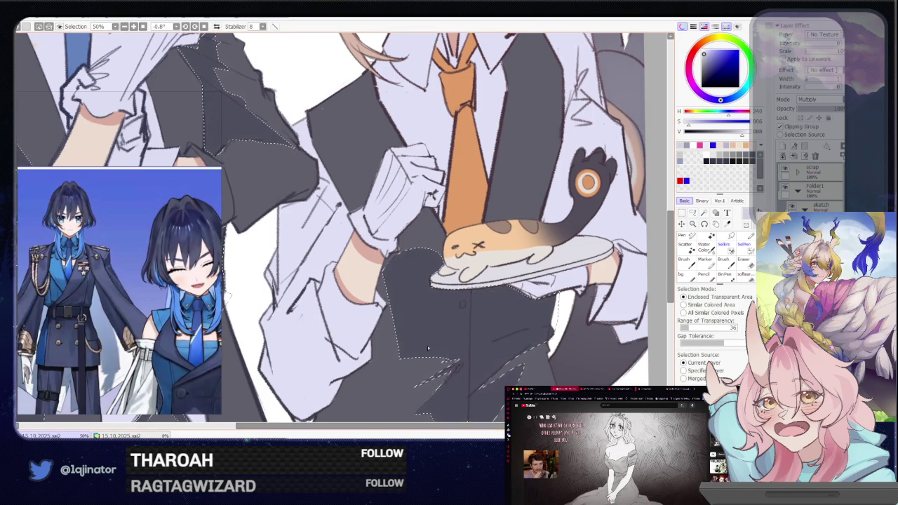
drag(501, 333, 505, 316)
click(693, 213)
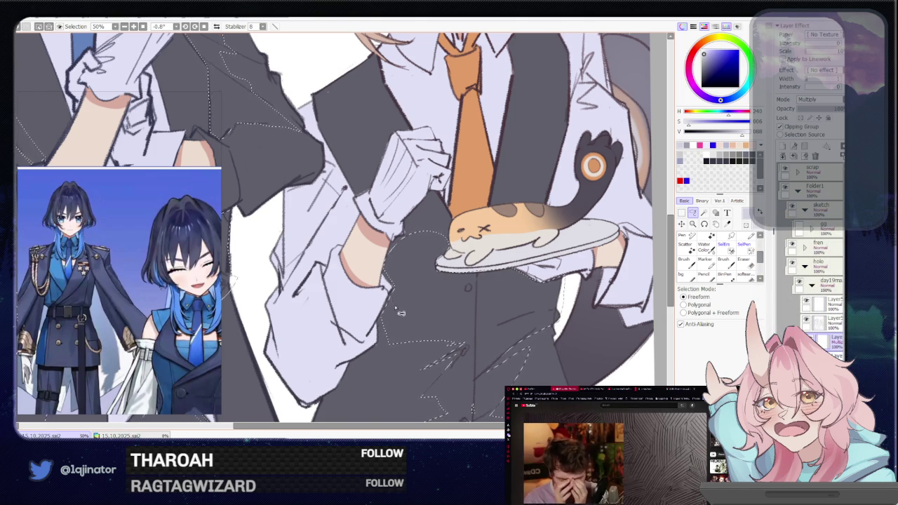
scroll(397, 307, down, 2)
mouse_move(425, 378)
mouse_down()
mouse_move(458, 252)
mouse_move(524, 250)
mouse_up()
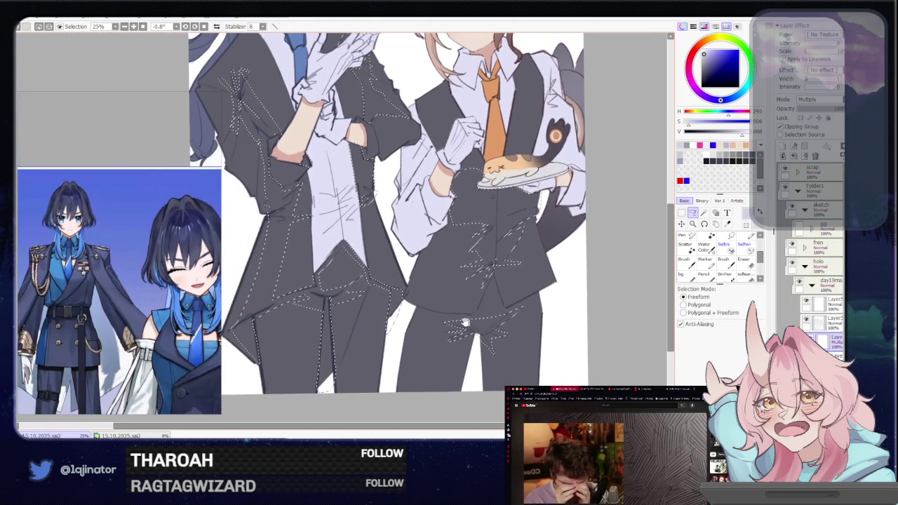
- Lasso strips along the left figure's coat tail and a diagonal on the left coat
mouse_move(386, 309)
mouse_down()
mouse_move(411, 296)
mouse_move(423, 307)
mouse_up()
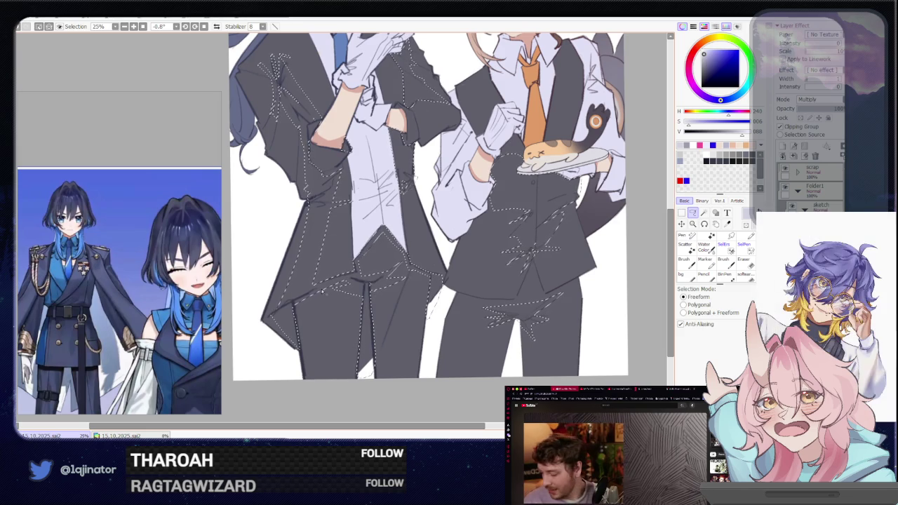
drag(327, 297, 365, 372)
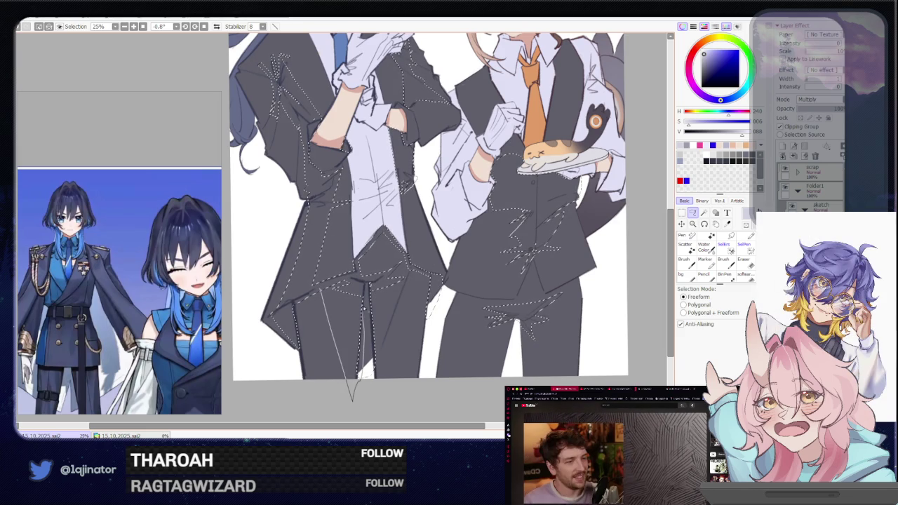
drag(364, 308, 354, 283)
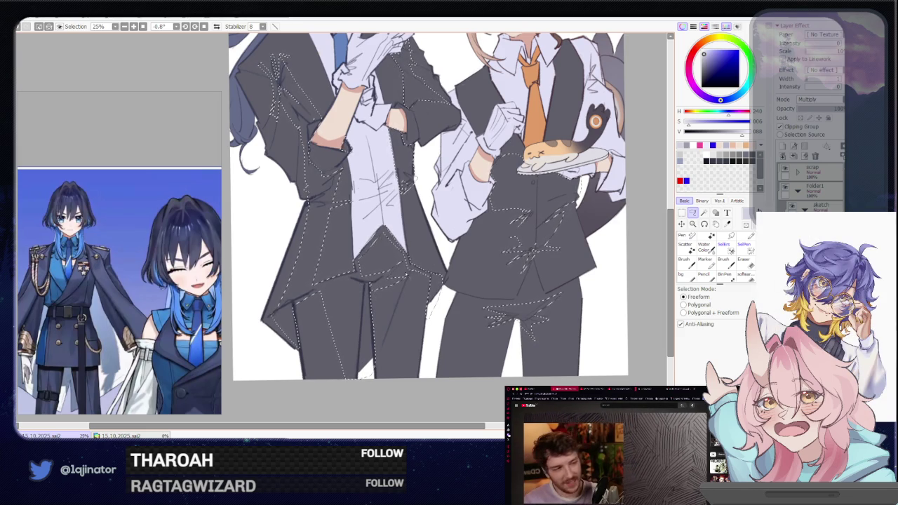
mouse_move(412, 266)
mouse_down()
mouse_move(382, 363)
mouse_move(421, 298)
mouse_up()
- Add a strip down the right figure's trouser legs to the selection
key(w)
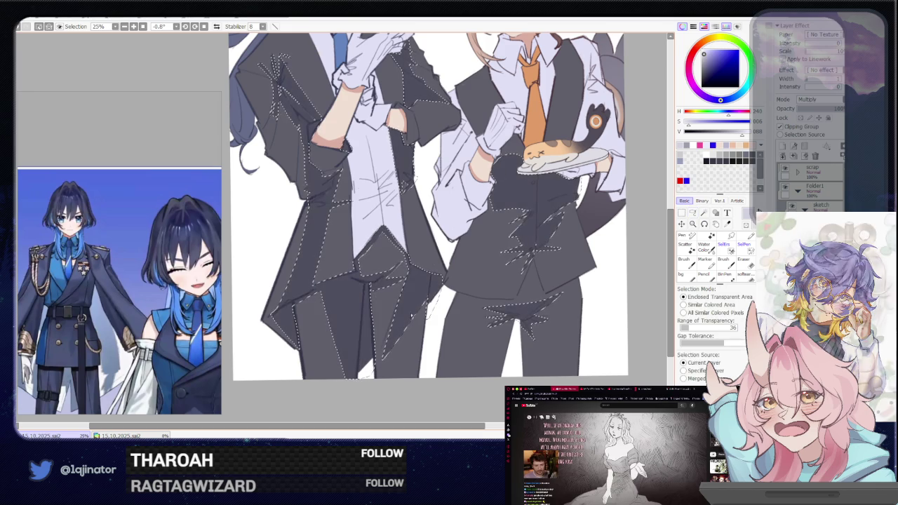
key(End)
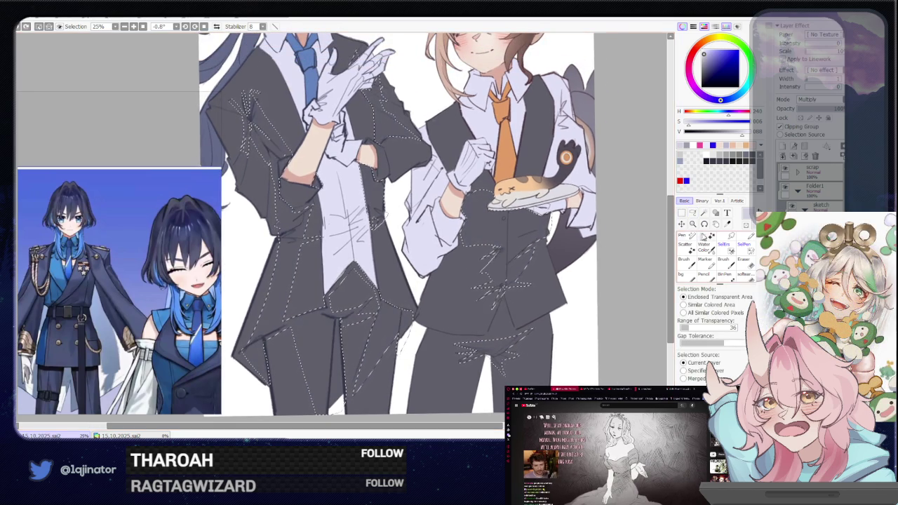
key(l)
mouse_move(553, 354)
mouse_down()
mouse_move(521, 285)
mouse_move(533, 261)
mouse_up()
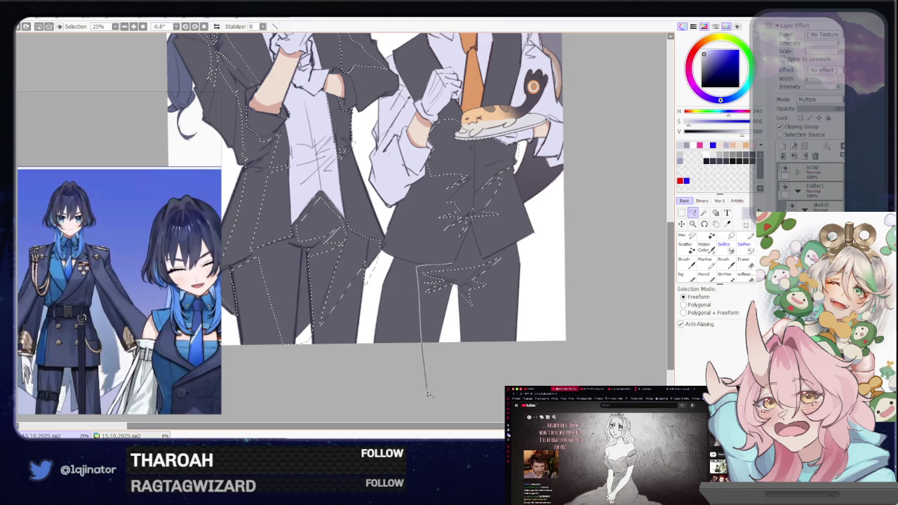
drag(451, 328, 489, 262)
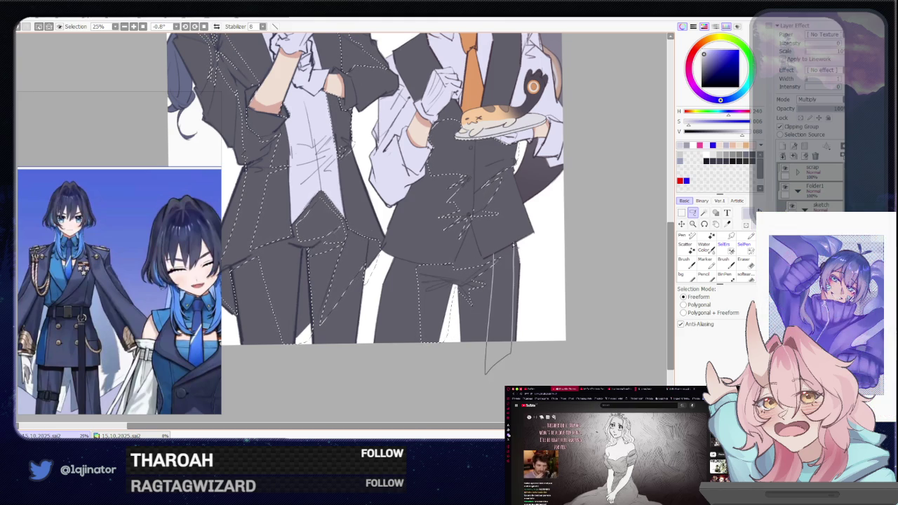
click(704, 213)
scroll(677, 198, up, 3)
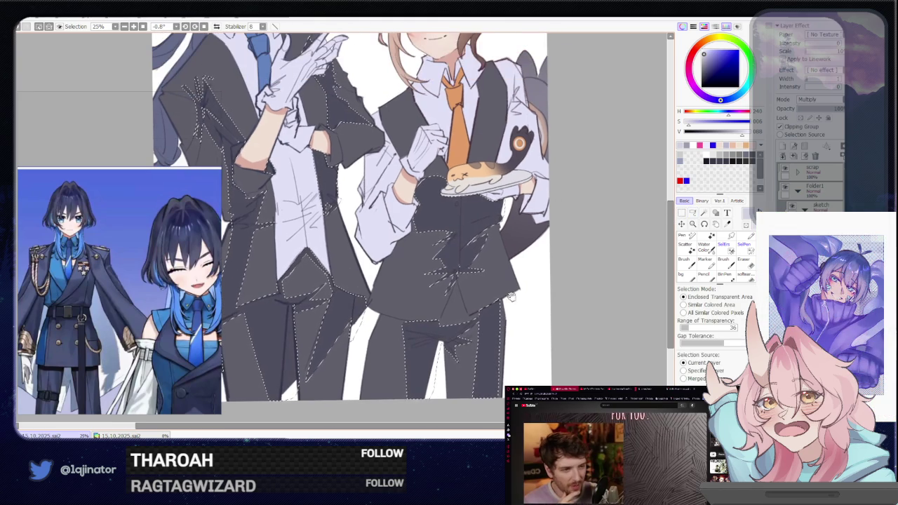
click(693, 212)
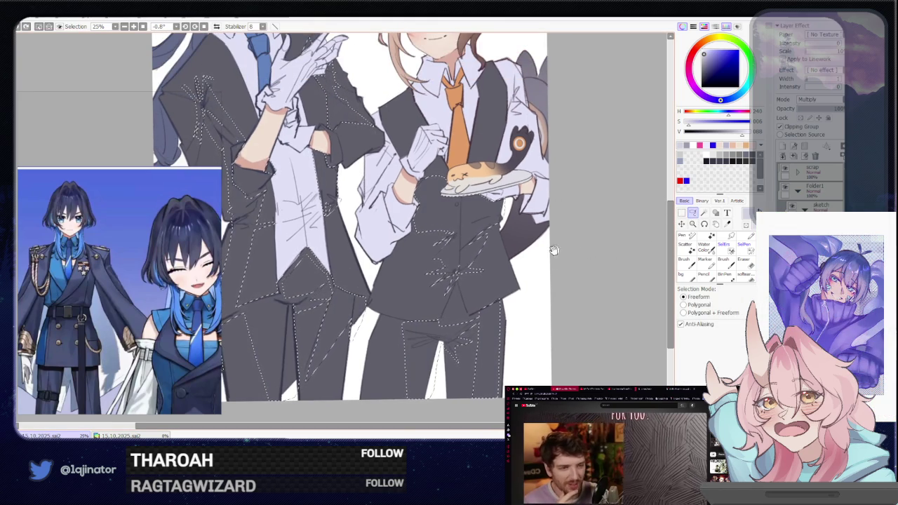
scroll(512, 266, up, 1)
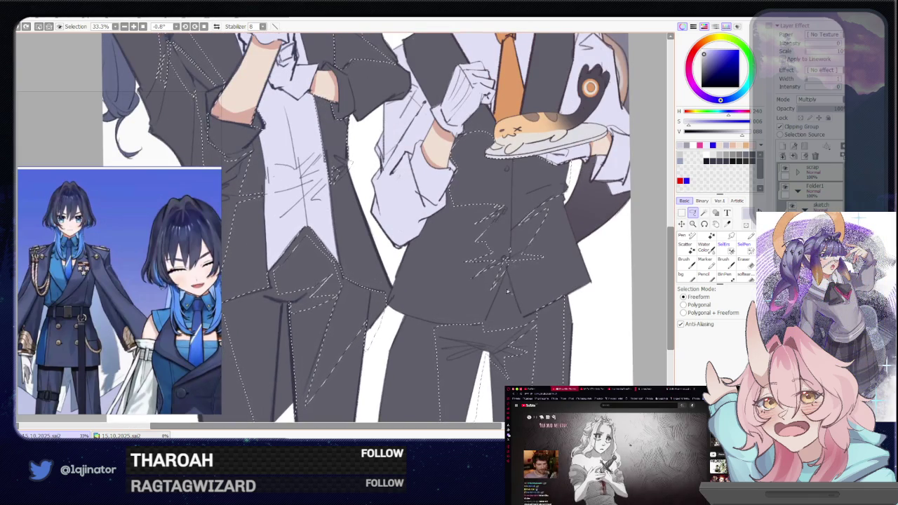
- Trace another clothing outline and adjust the selected vest area with the Magic Wand
drag(508, 288, 492, 313)
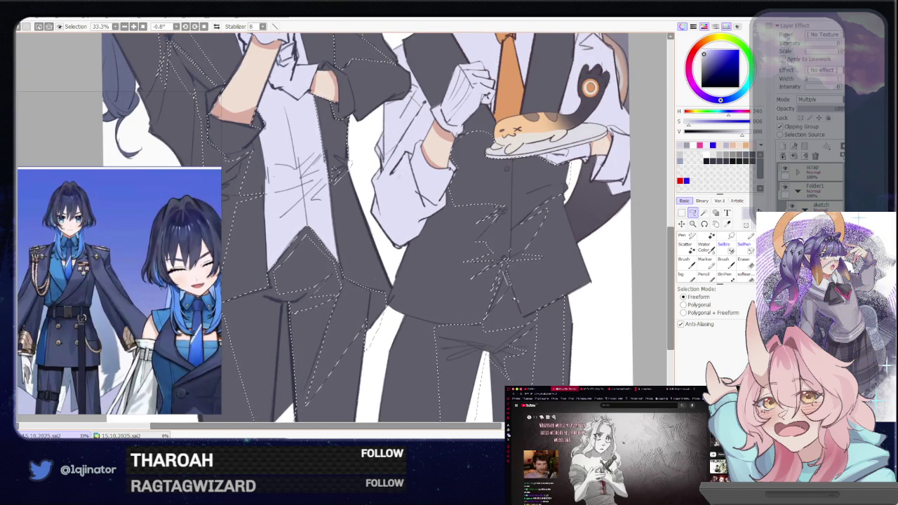
key(w)
drag(660, 204, 597, 292)
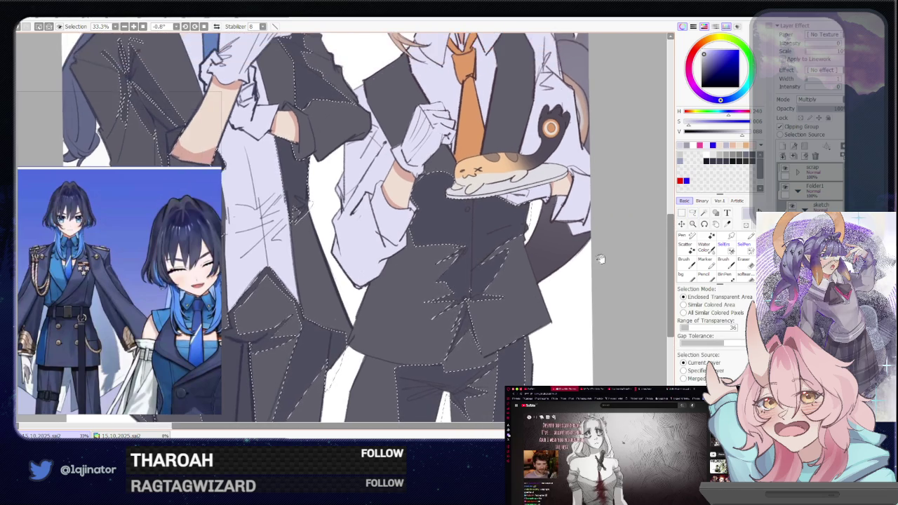
click(694, 213)
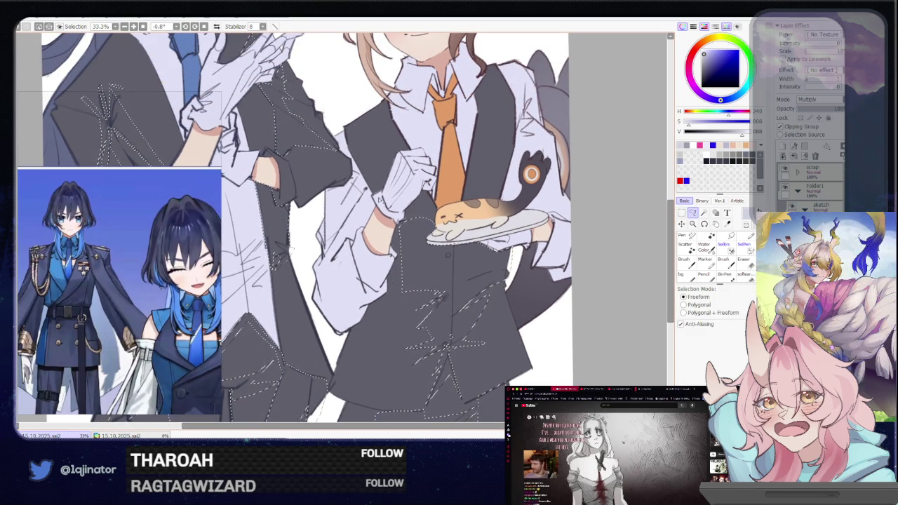
key(w)
click(477, 301)
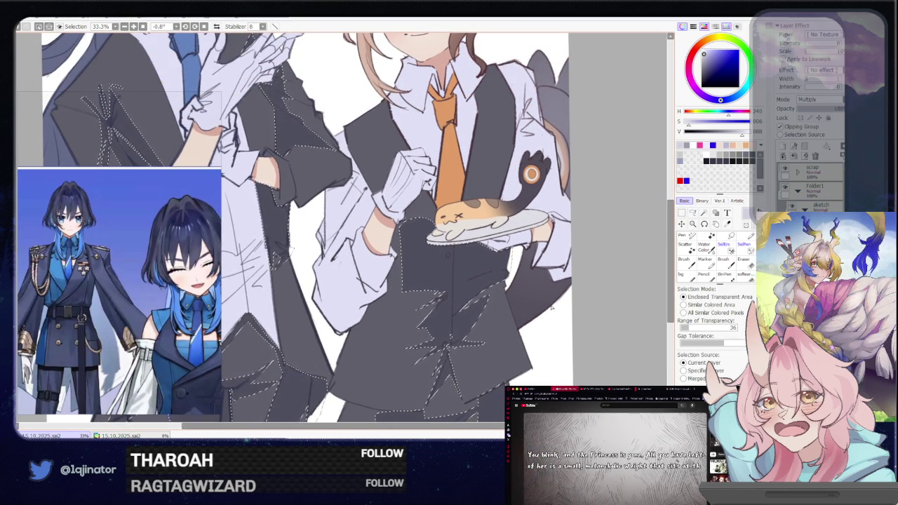
click(693, 214)
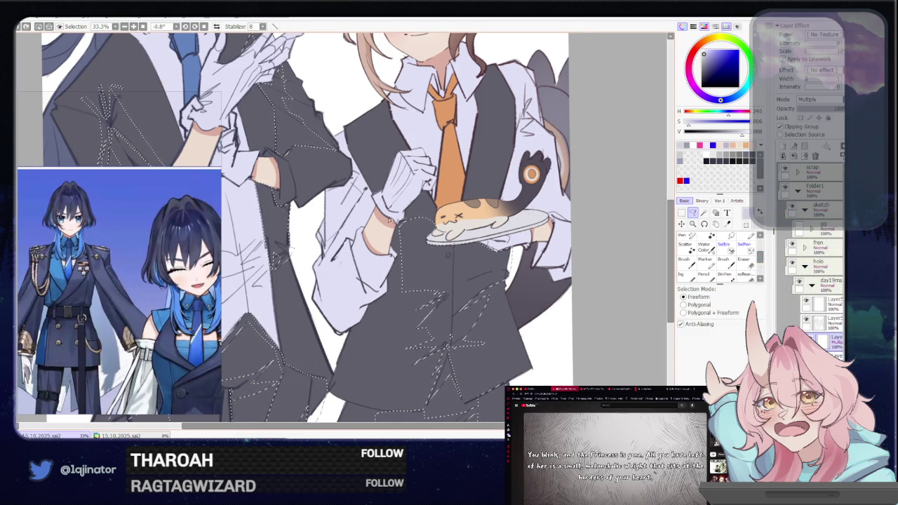
- Work across the right character's vest front and lower half, alternating Lasso and Magic Wand
click(704, 213)
scroll(584, 256, up, 3)
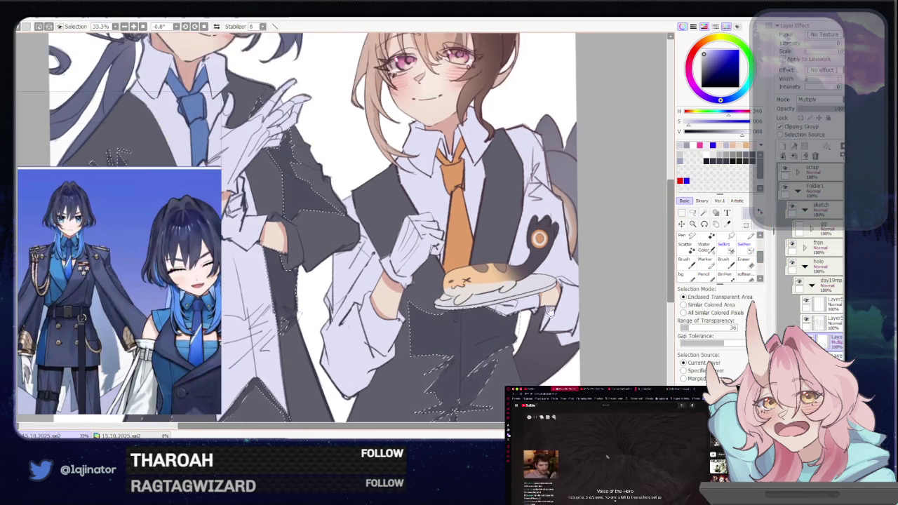
key(a)
scroll(443, 280, up, 1)
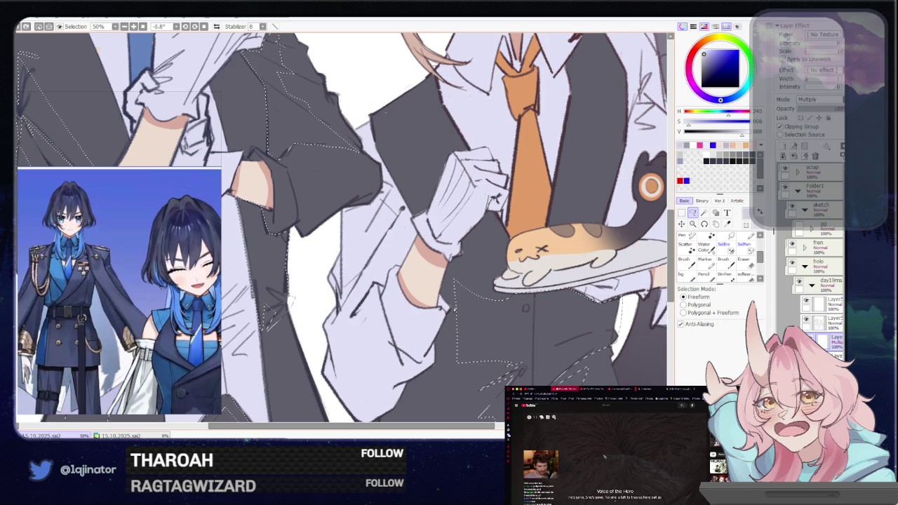
key(w)
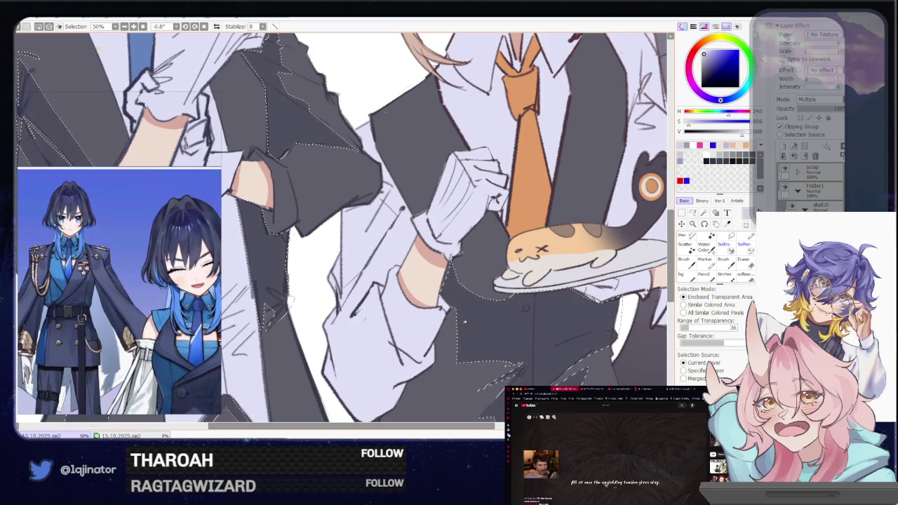
drag(532, 293, 500, 308)
key(a)
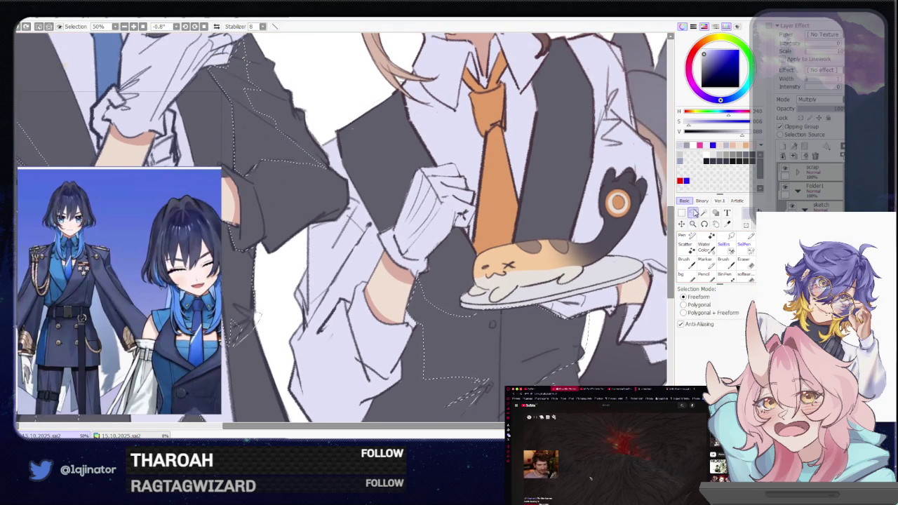
drag(553, 286, 559, 259)
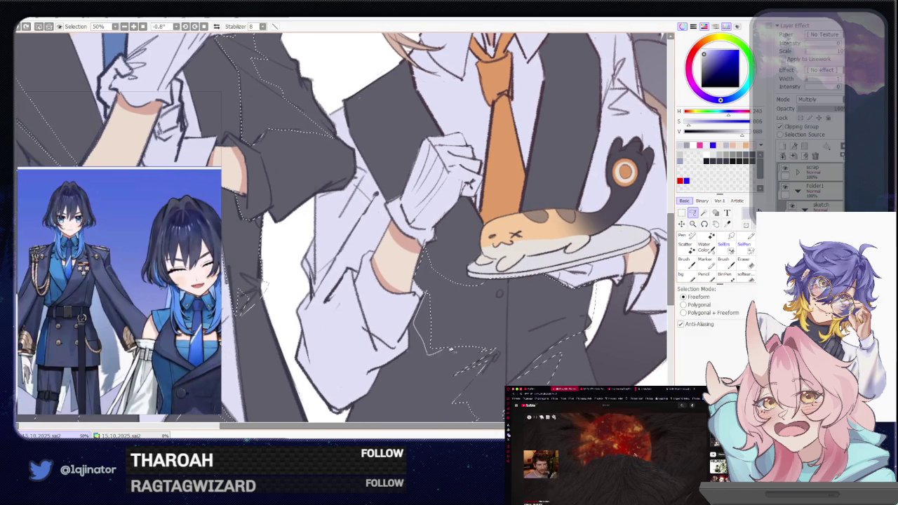
key(w)
drag(515, 313, 479, 336)
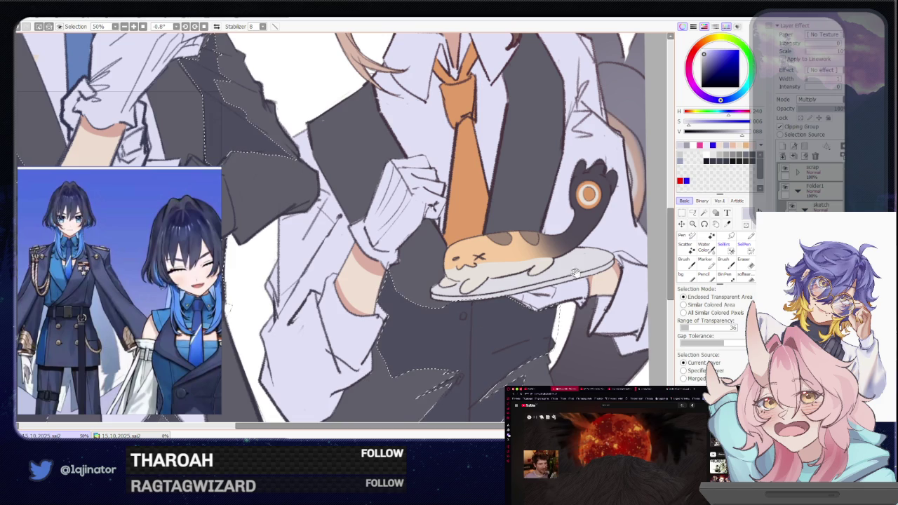
key(a)
drag(551, 299, 526, 233)
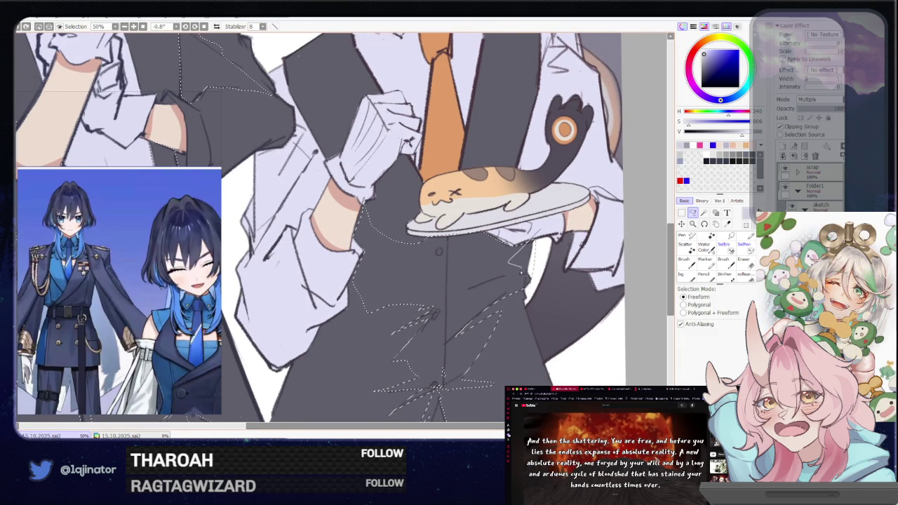
key(w)
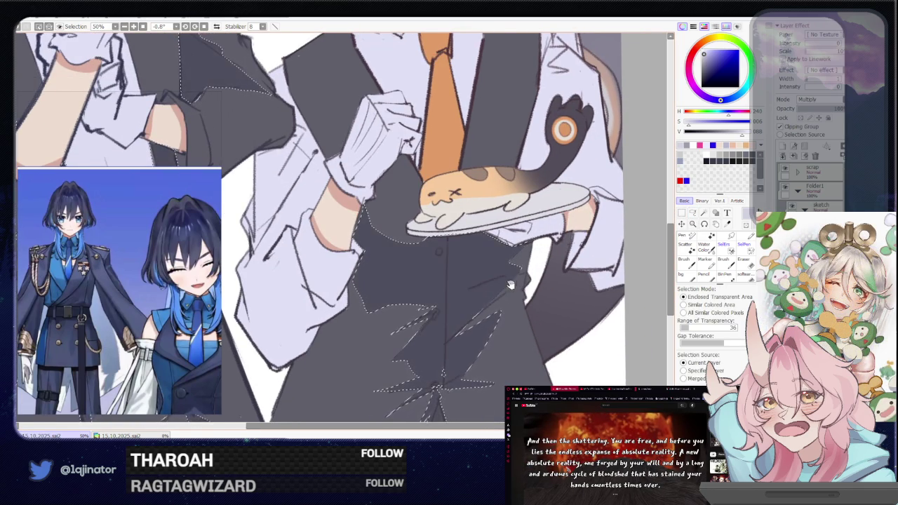
drag(537, 270, 522, 330)
key(a)
drag(338, 289, 372, 253)
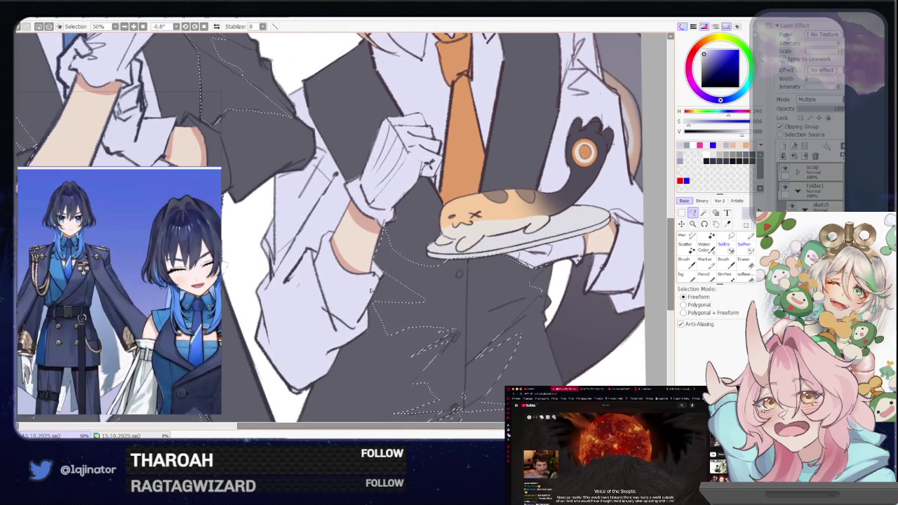
- Mirror the canvas, lasso a seam down the jacket, add the sleeve region, and zoom out
key(h)
mouse_move(457, 277)
mouse_down()
mouse_move(570, 279)
mouse_move(602, 296)
mouse_up()
drag(480, 330, 456, 319)
drag(493, 371, 429, 381)
key(w)
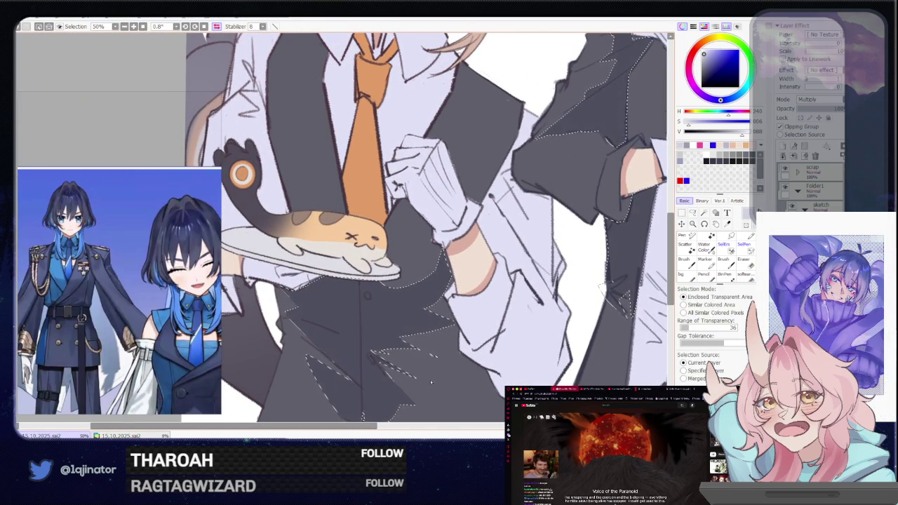
click(510, 304)
key(ctrl+minus)
click(692, 215)
click(693, 213)
key(ctrl+minus)
- Restore the unmirrored view and zoom onto the left jacket and lower torsos
key(h)
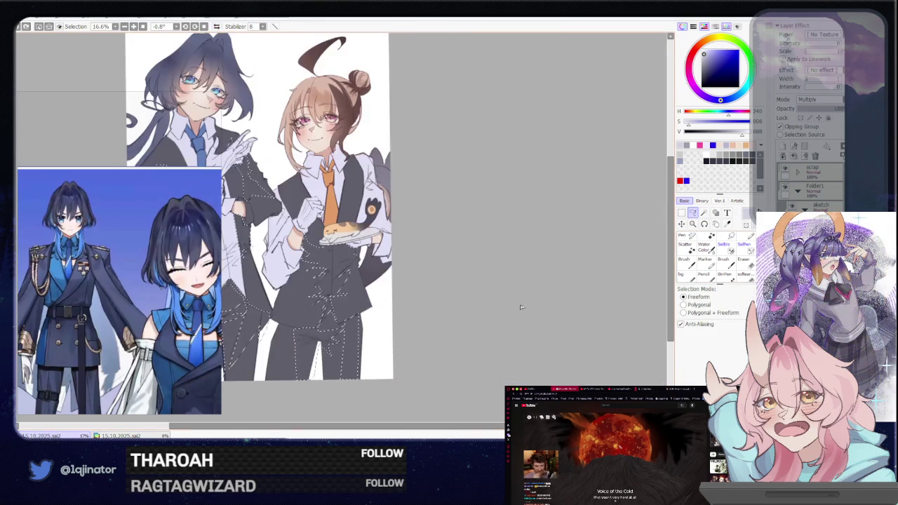
drag(535, 307, 493, 224)
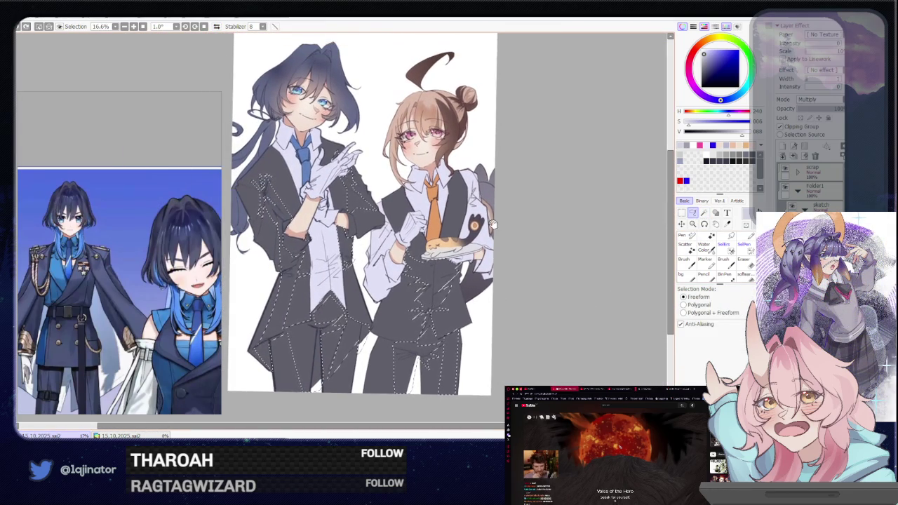
mouse_move(487, 303)
mouse_down()
mouse_move(494, 328)
mouse_move(573, 342)
mouse_up()
scroll(370, 233, up, 3)
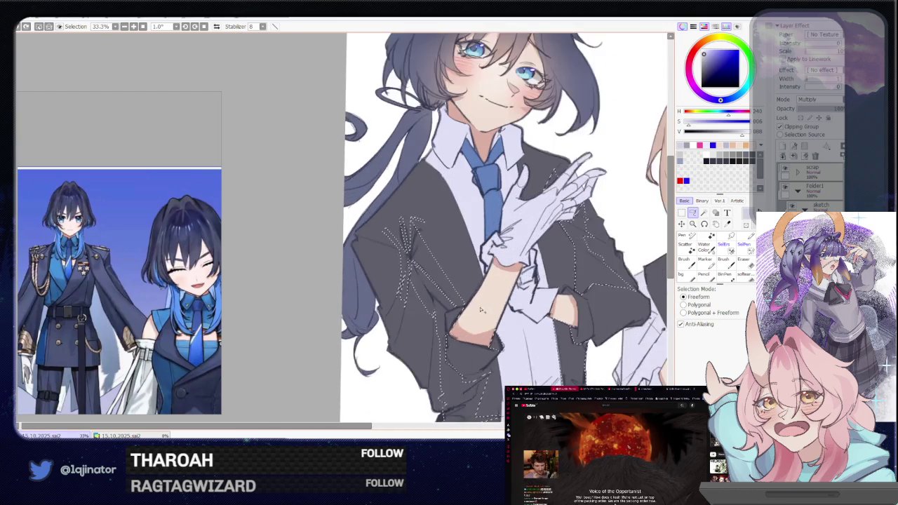
drag(370, 234, 360, 293)
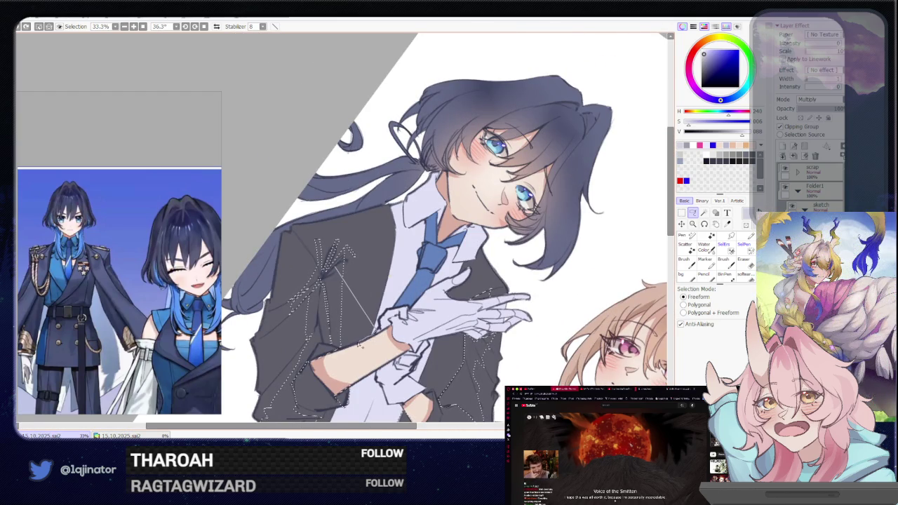
drag(342, 295, 393, 302)
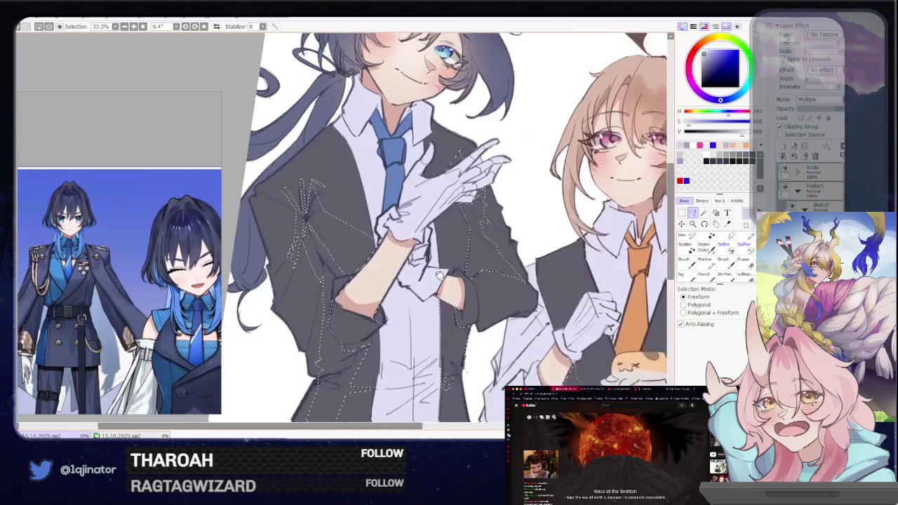
drag(421, 351, 443, 314)
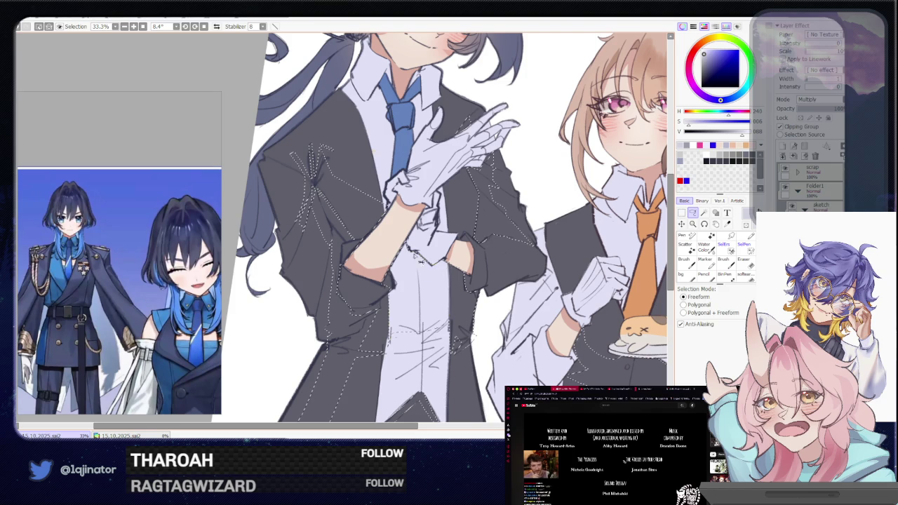
scroll(417, 258, down, 1)
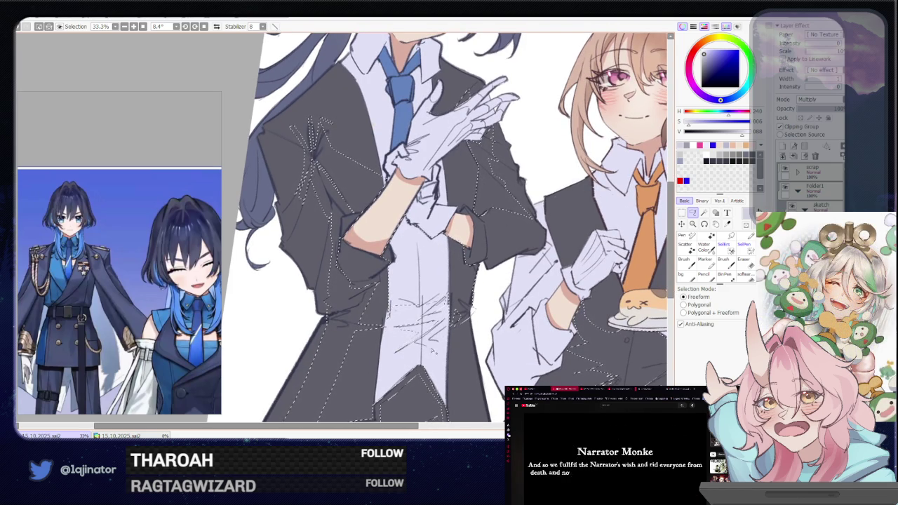
- Angle the view along the coat tails and add coat regions with the Magic Wand
key(w)
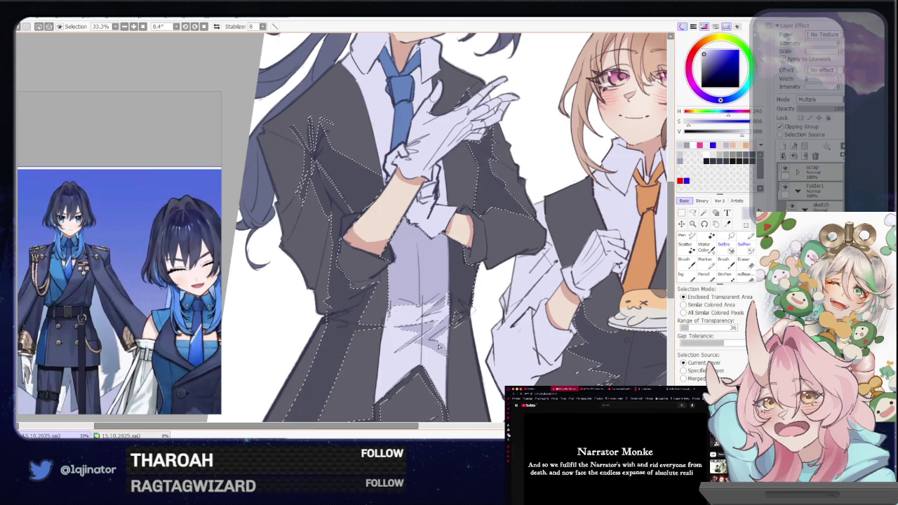
drag(652, 252, 567, 322)
scroll(567, 322, down, 2)
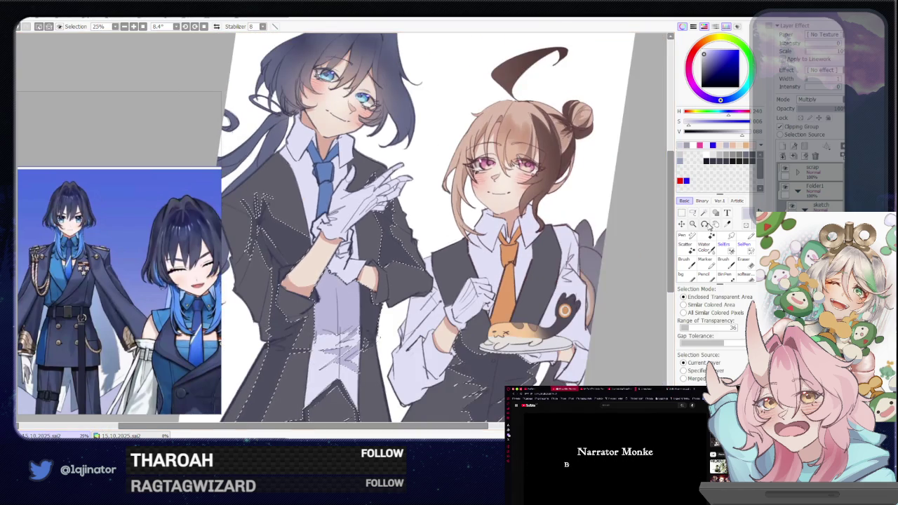
key(l)
scroll(561, 321, up, 1)
mouse_move(560, 319)
mouse_down()
mouse_move(571, 269)
mouse_move(443, 274)
mouse_up()
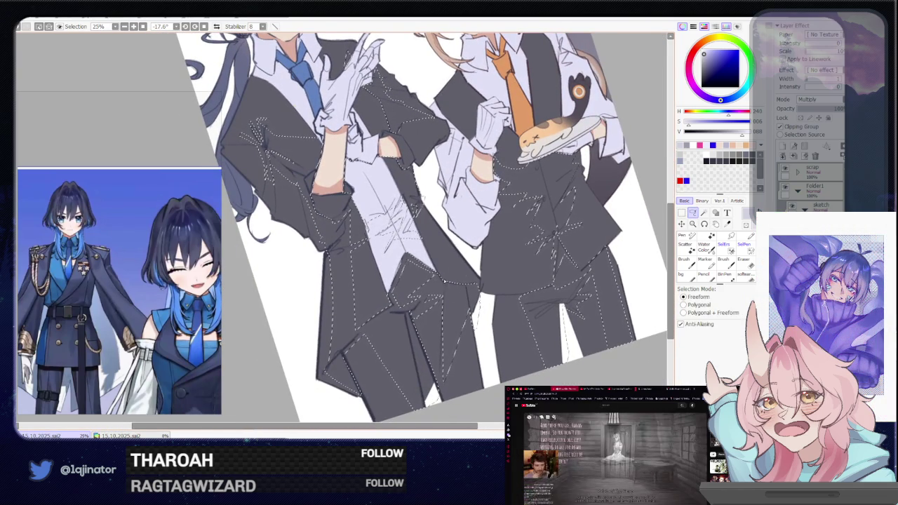
key(w)
drag(539, 269, 676, 243)
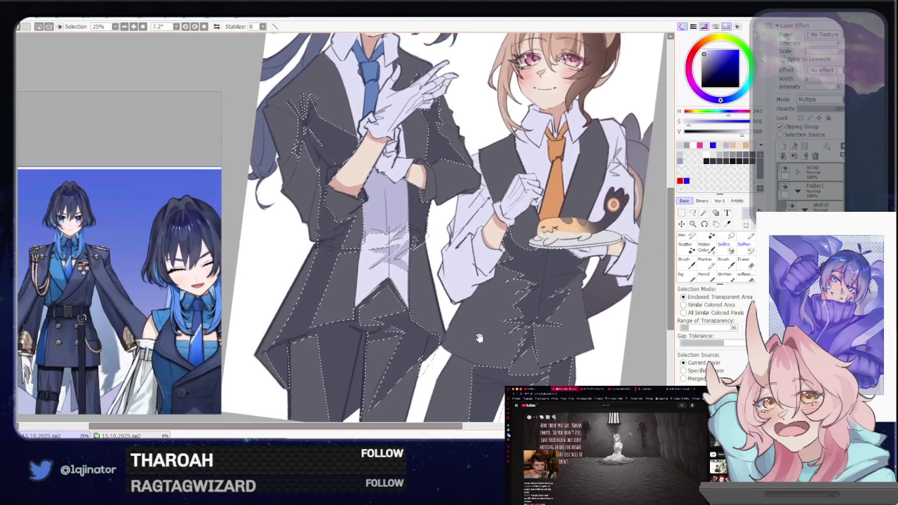
click(692, 211)
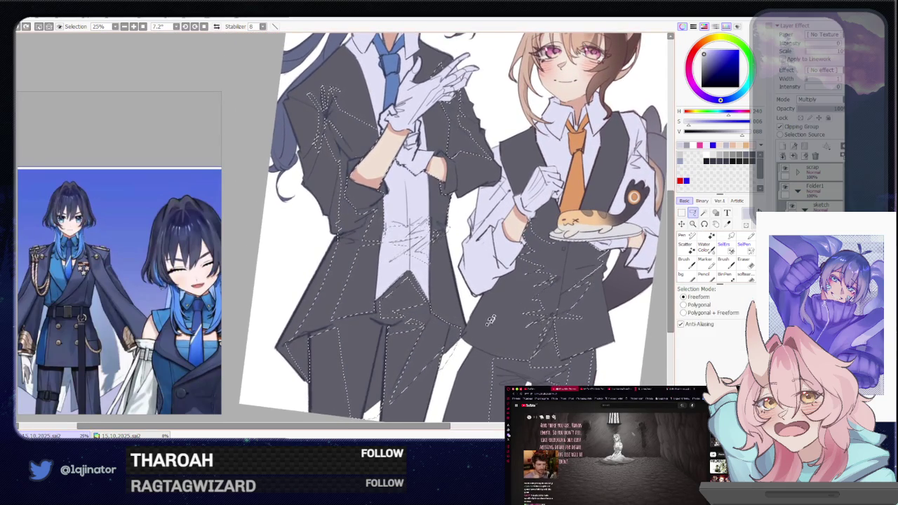
drag(491, 175, 435, 295)
key(w)
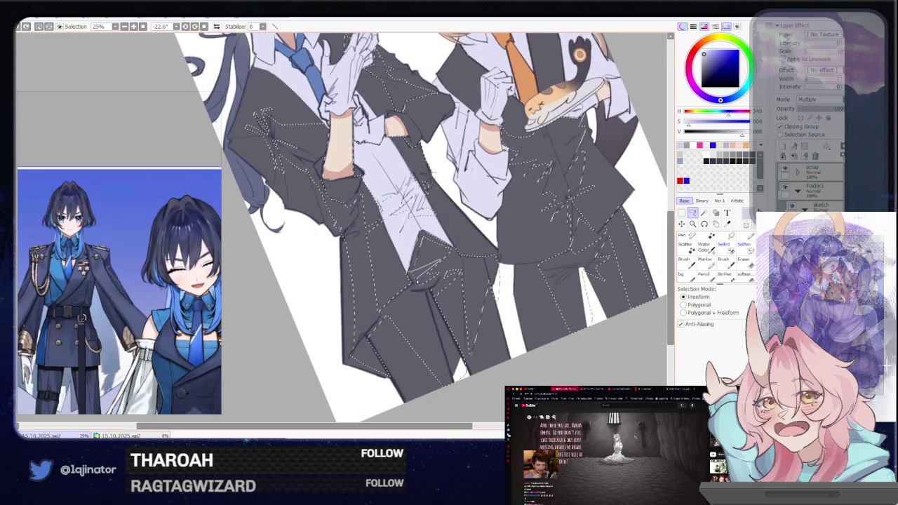
click(466, 268)
mouse_move(466, 268)
mouse_down()
mouse_move(533, 210)
mouse_move(463, 211)
mouse_up()
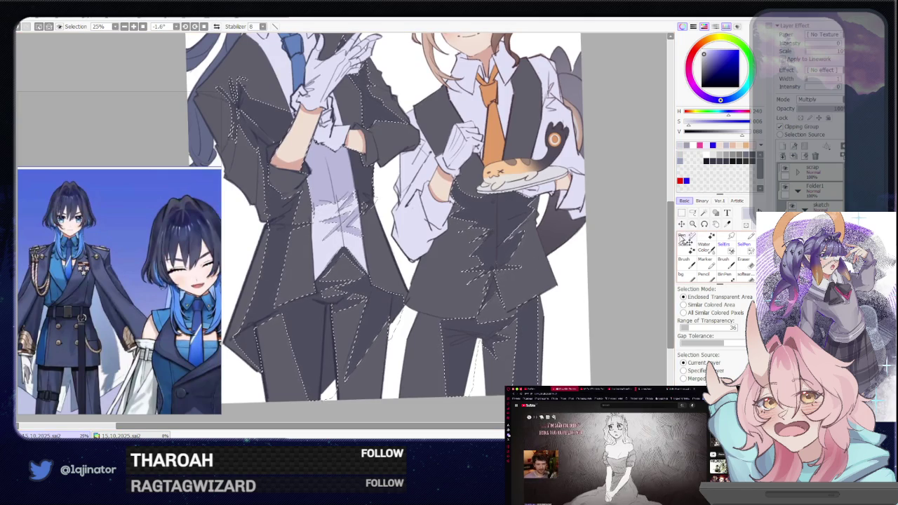
- Add more jagged fold lines across the brown-haired girl's vest front, toggling Lasso and Magic Wand
click(693, 212)
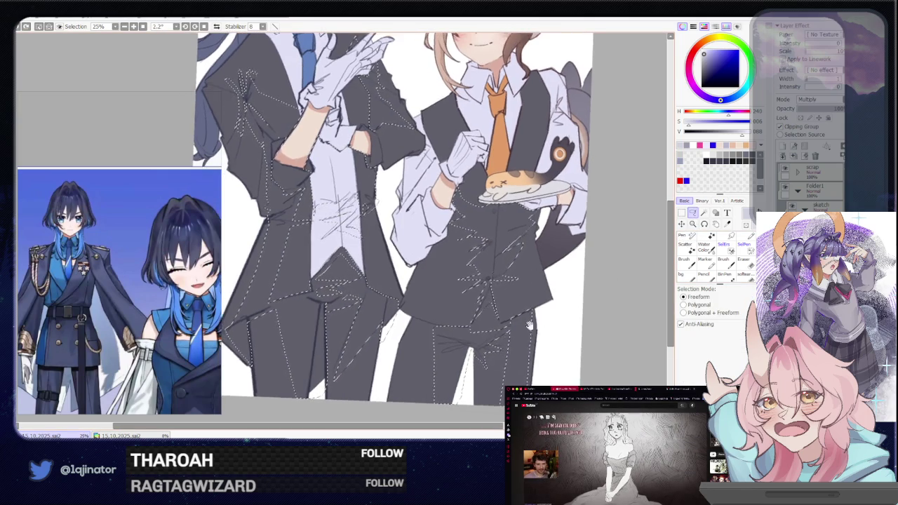
drag(442, 337, 452, 322)
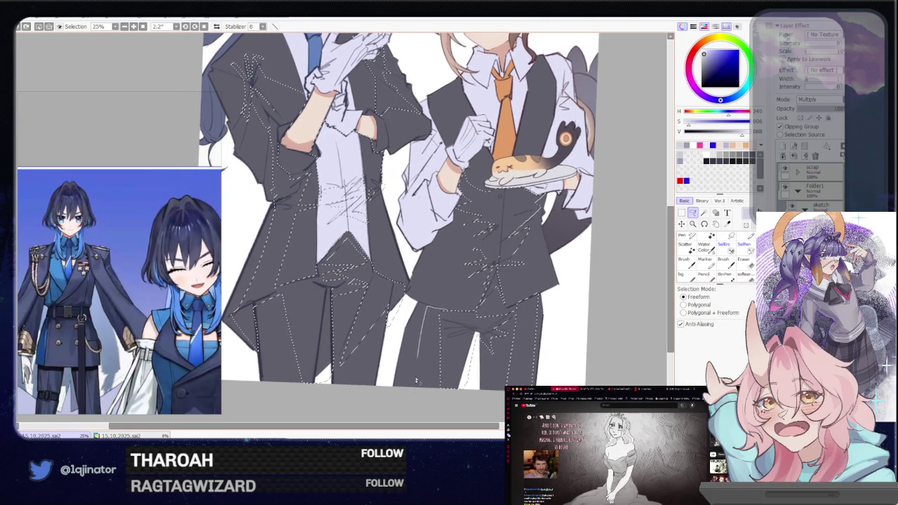
key(w)
mouse_move(530, 305)
mouse_down()
mouse_move(512, 361)
mouse_move(551, 260)
mouse_up()
key(l)
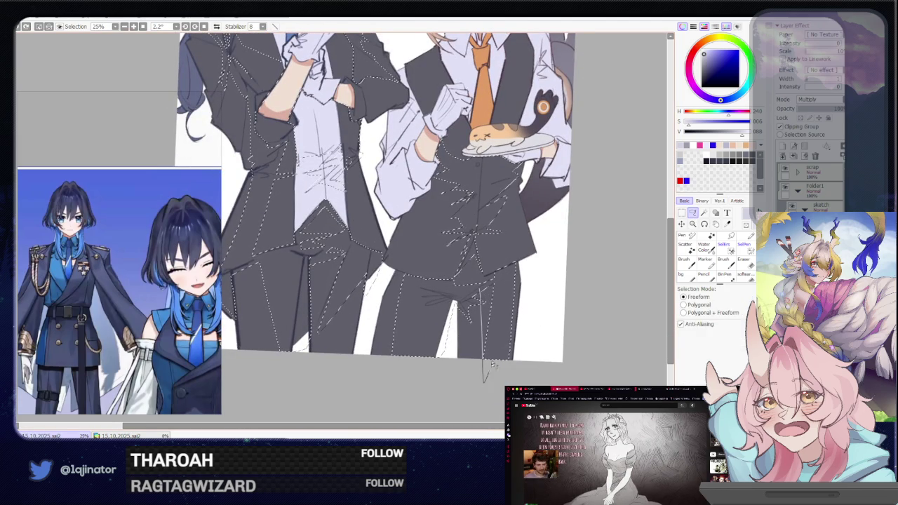
scroll(502, 278, up, 2)
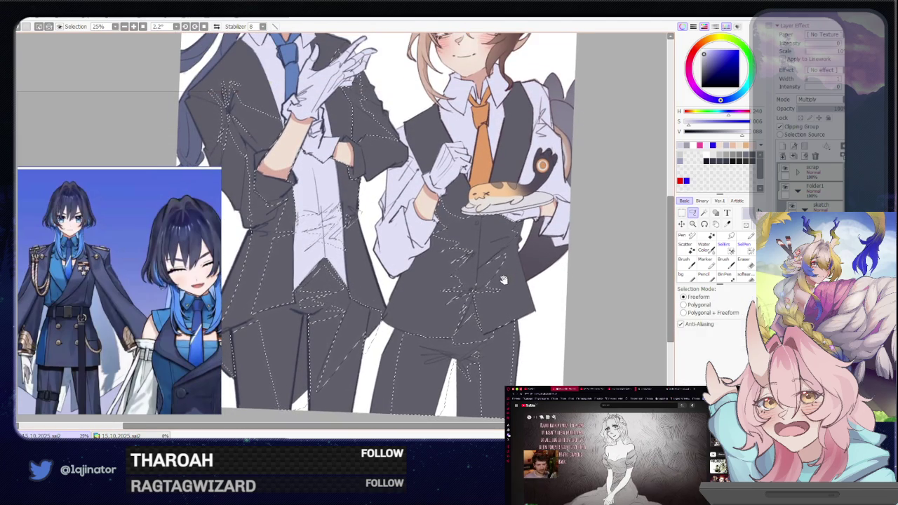
drag(521, 251, 513, 269)
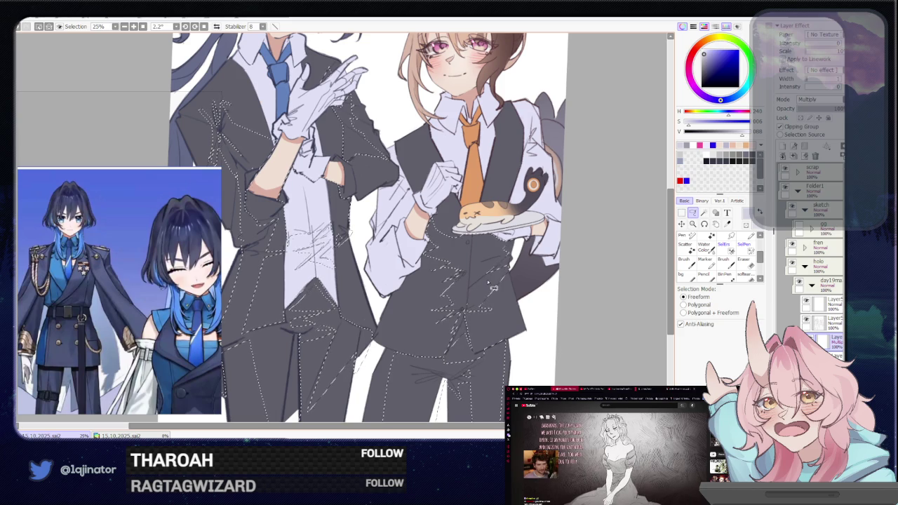
key(w)
scroll(576, 237, up, 2)
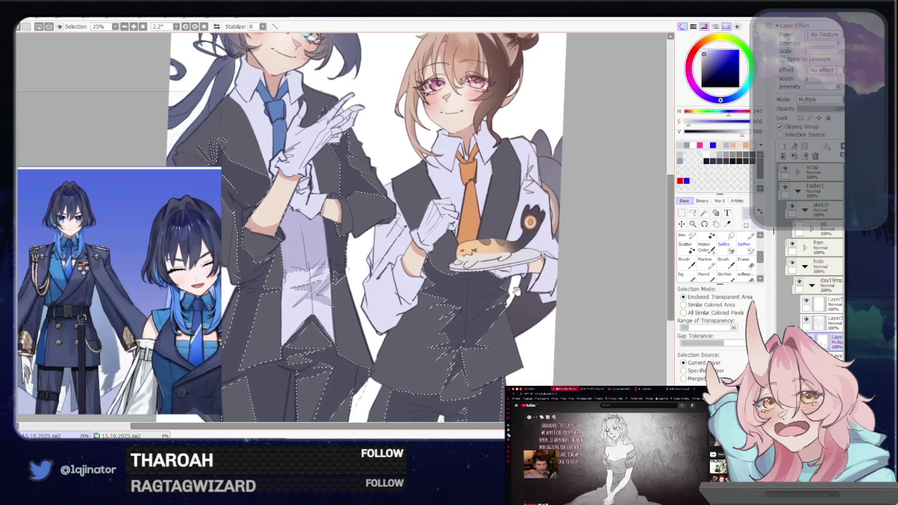
scroll(515, 290, up, 1)
key(l)
mouse_move(514, 291)
mouse_down()
mouse_move(574, 300)
mouse_move(581, 224)
mouse_up()
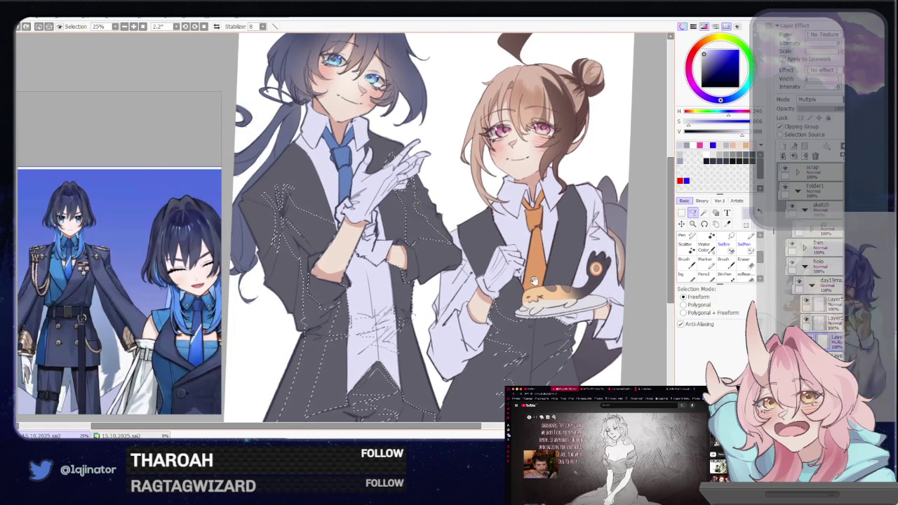
- Zoom and pan along the jacket to bring the brown-haired character into view
drag(480, 296, 478, 317)
scroll(470, 314, up, 2)
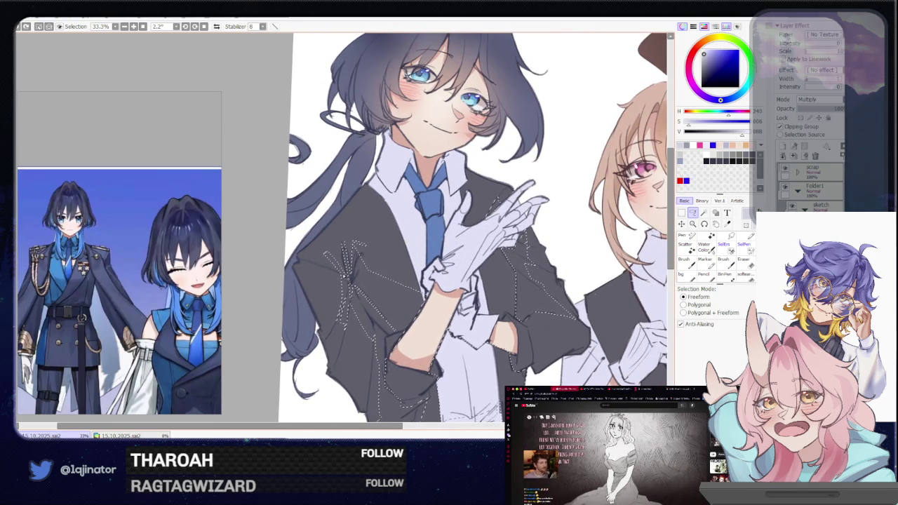
drag(350, 292, 344, 254)
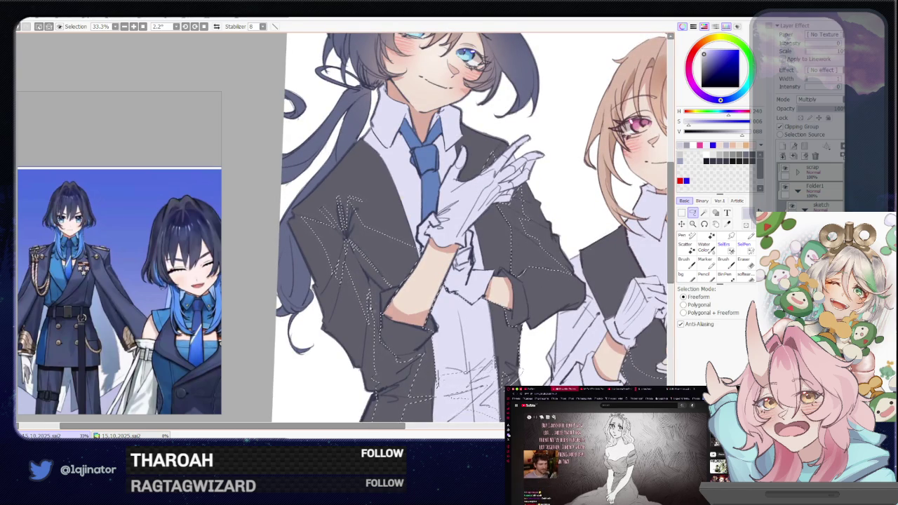
key(w)
drag(568, 299, 505, 296)
scroll(504, 296, up, 2)
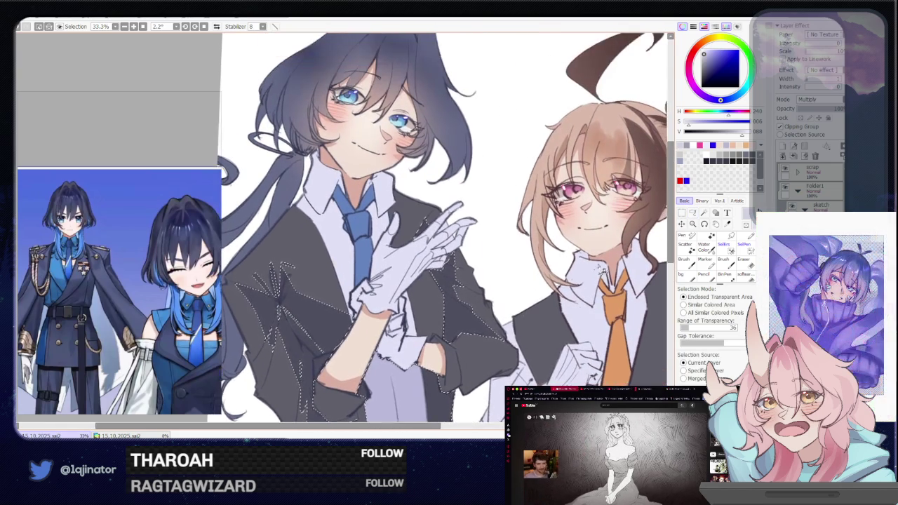
key(l)
scroll(493, 295, up, 1)
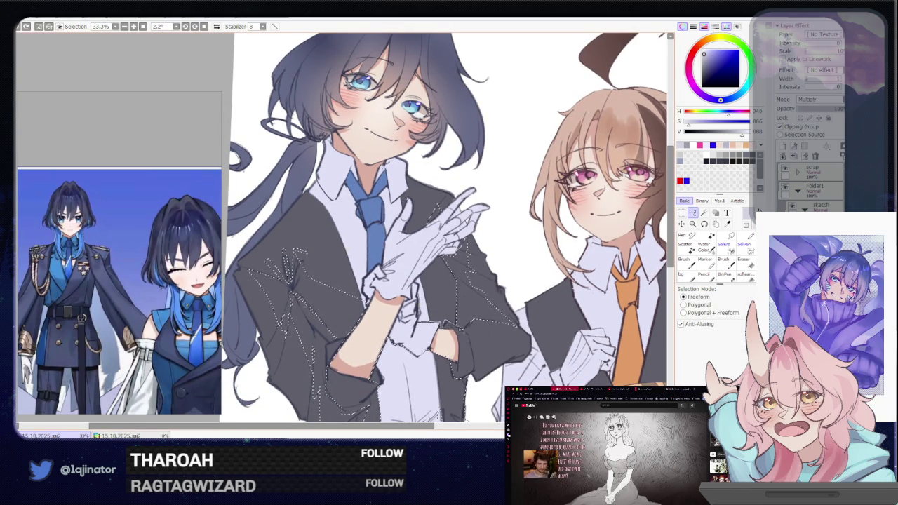
- Extend the selection over the brown-haired character's vest with the Magic Wand, then return to Lasso
key(w)
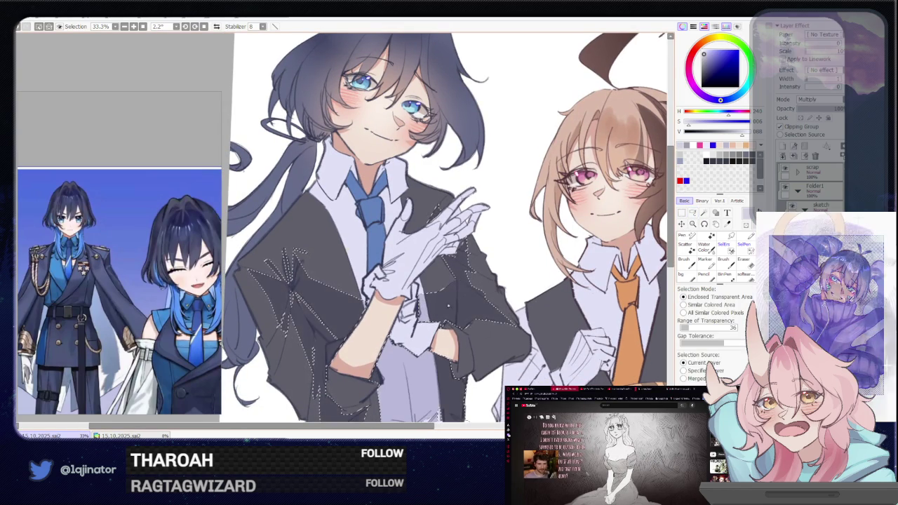
drag(563, 335, 541, 308)
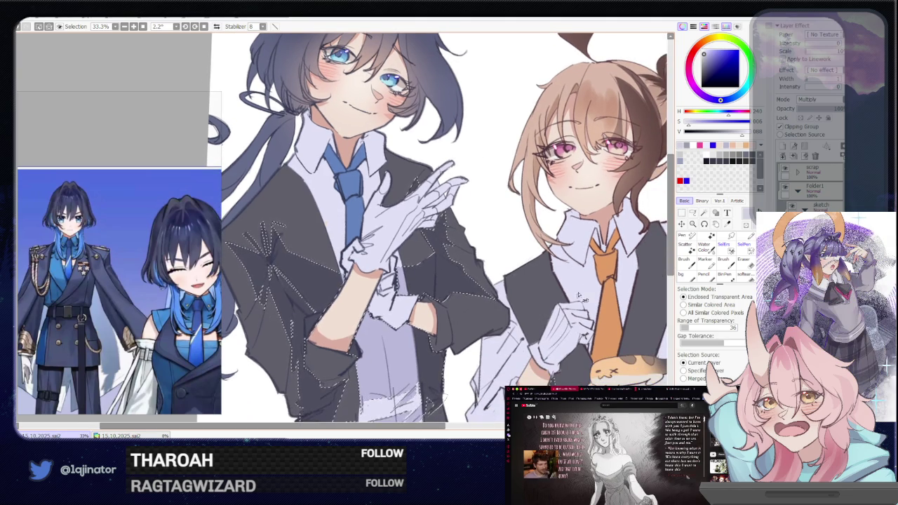
key(l)
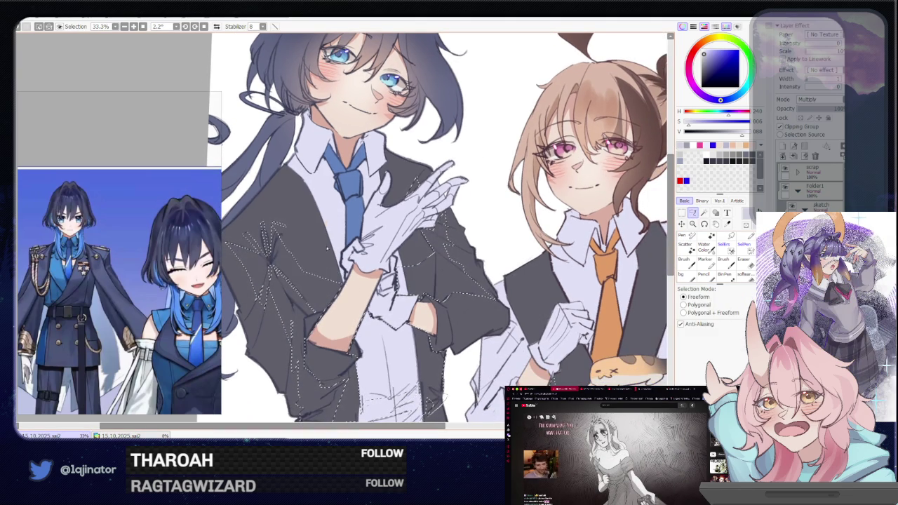
key(w)
drag(326, 244, 301, 220)
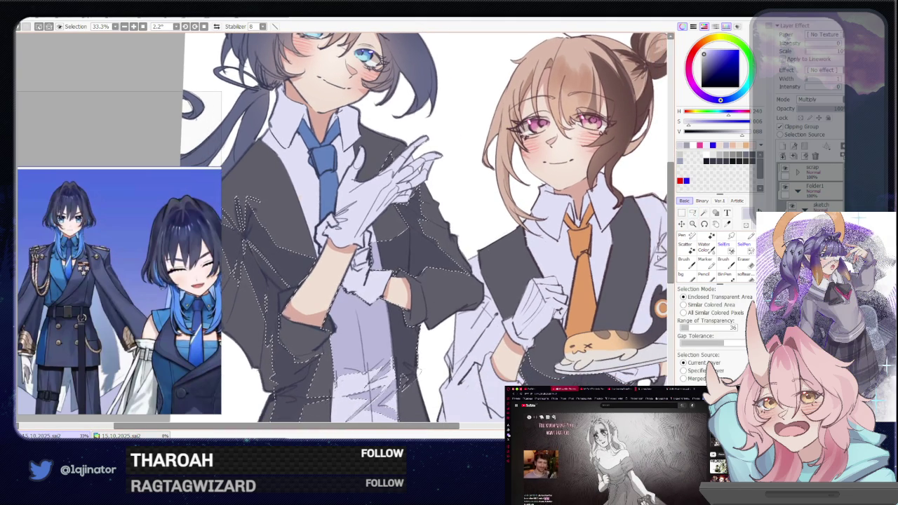
drag(643, 294, 545, 271)
click(462, 406)
key(l)
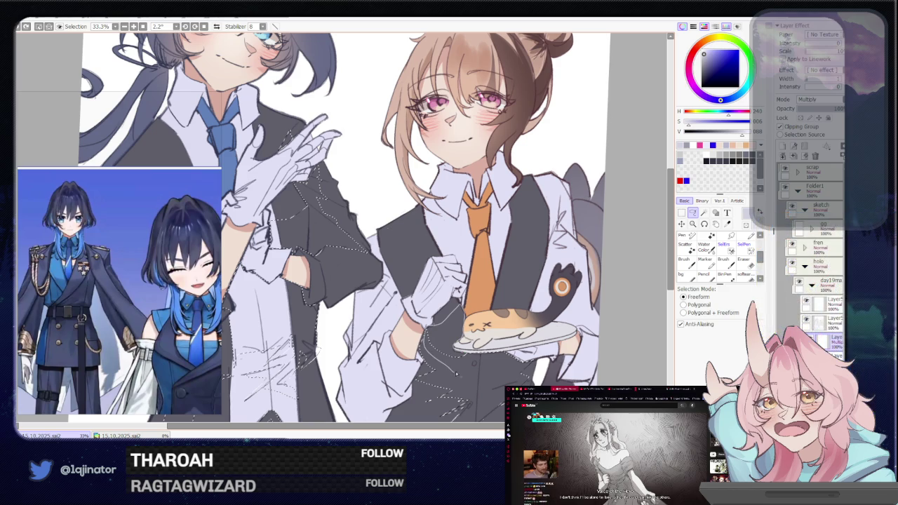
drag(472, 364, 434, 387)
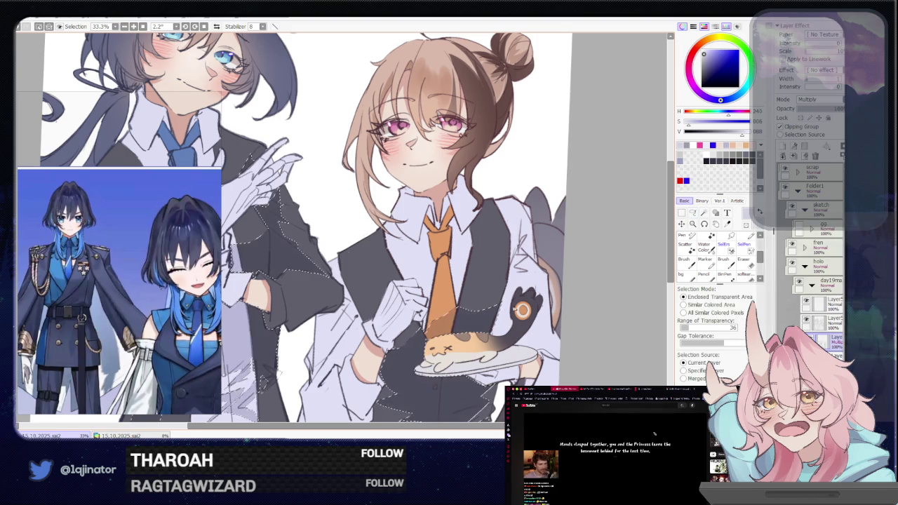
drag(435, 337, 428, 293)
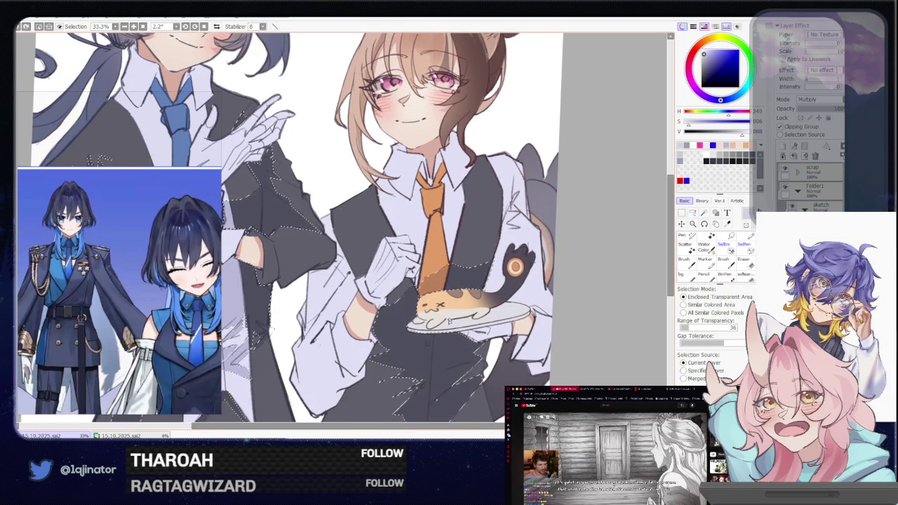
drag(645, 244, 617, 253)
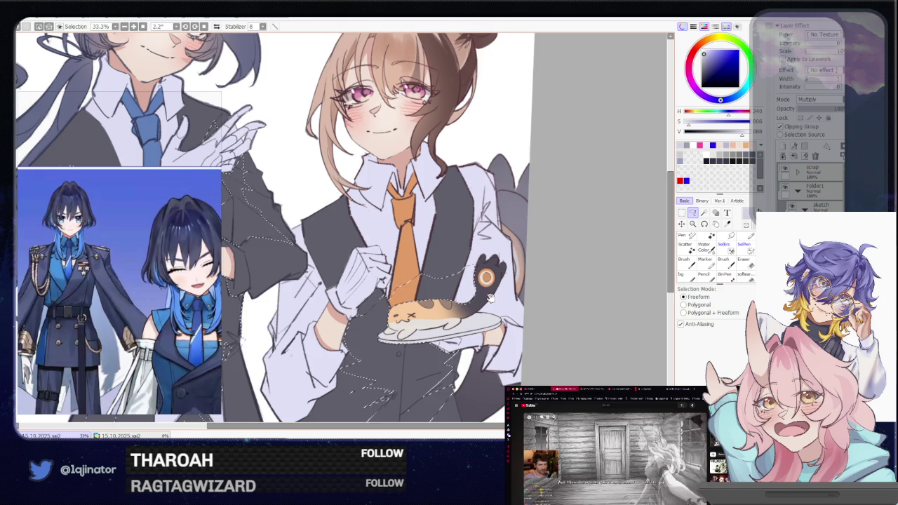
drag(486, 278, 475, 234)
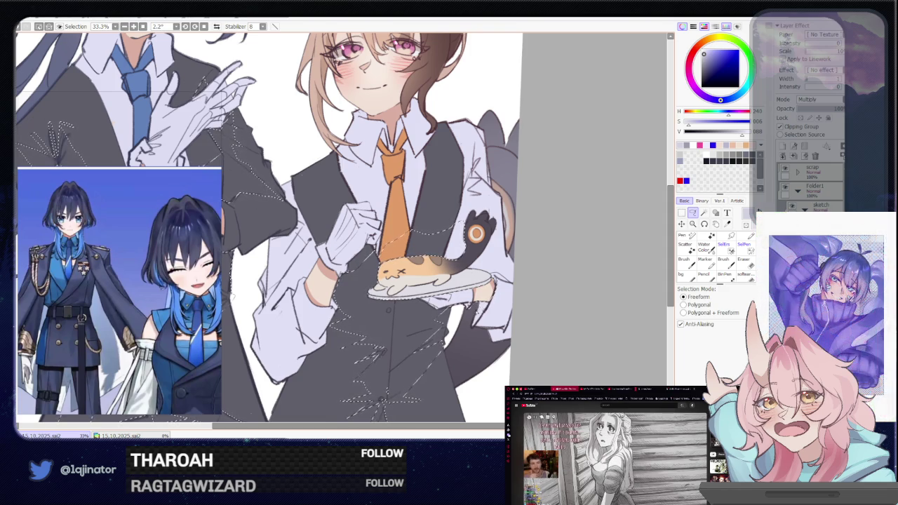
drag(499, 292, 430, 332)
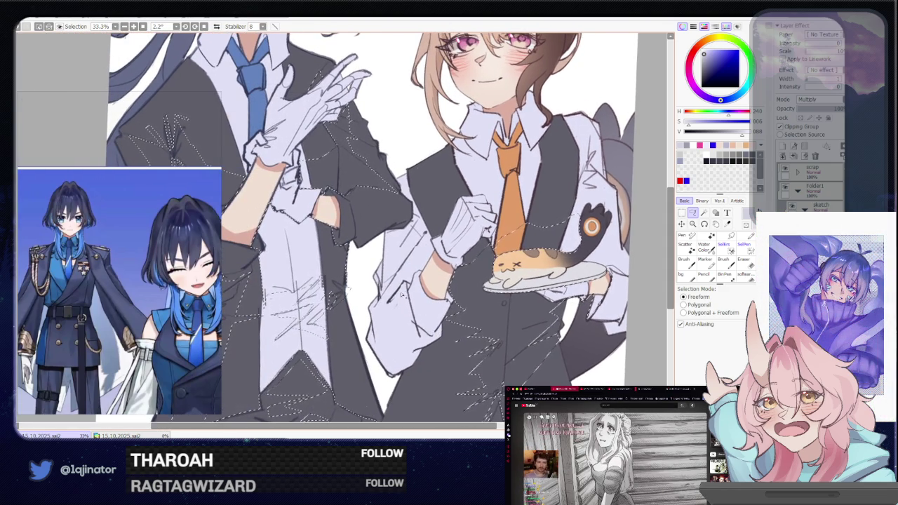
drag(405, 314, 416, 298)
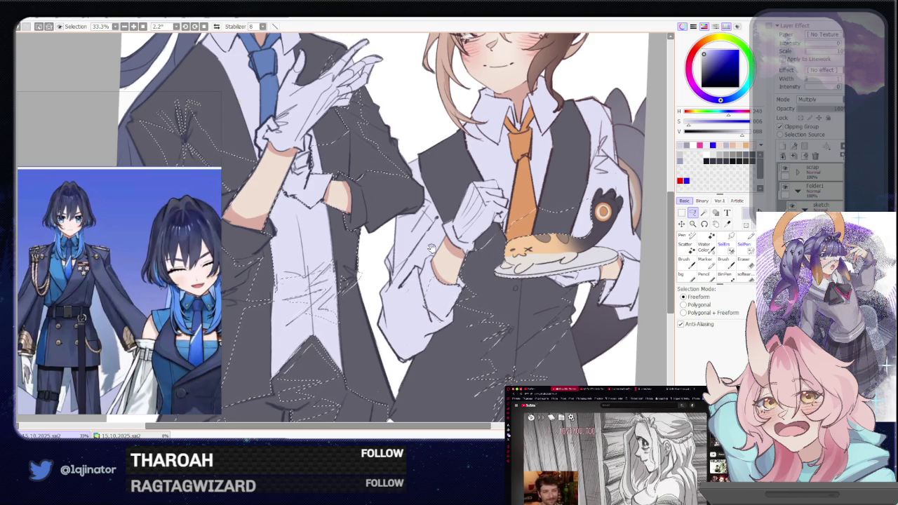
drag(429, 320, 428, 261)
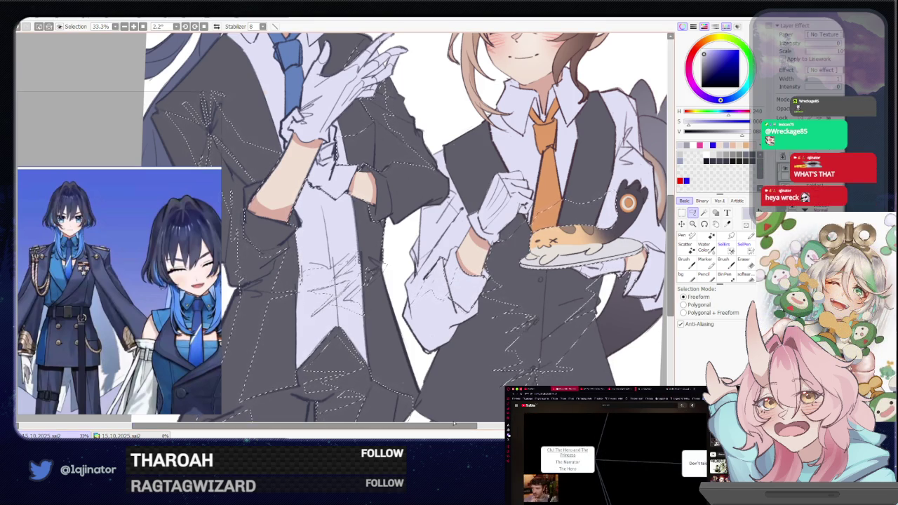
drag(484, 317, 461, 335)
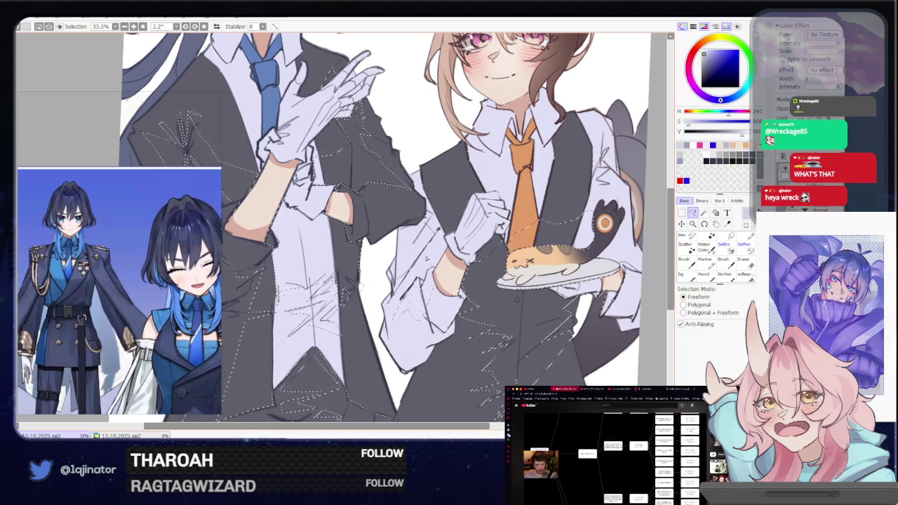
scroll(427, 261, up, 1)
scroll(403, 262, up, 1)
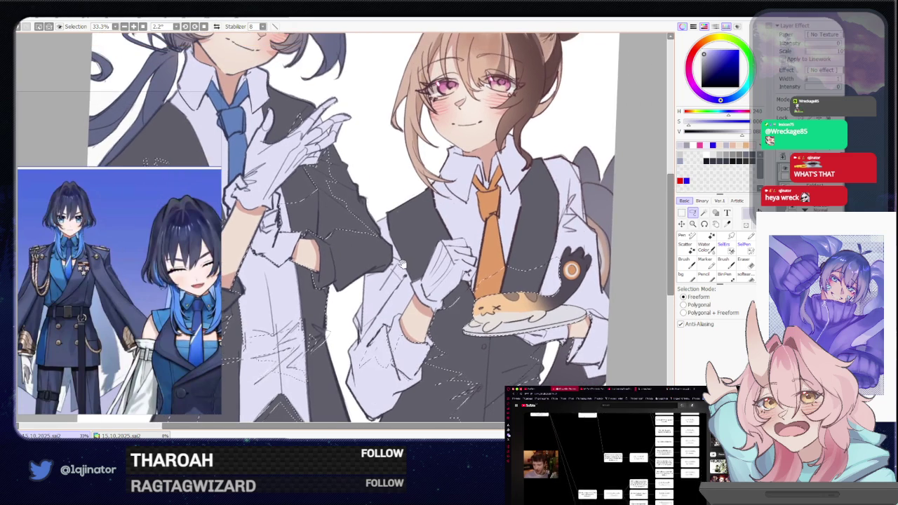
scroll(407, 266, down, 1)
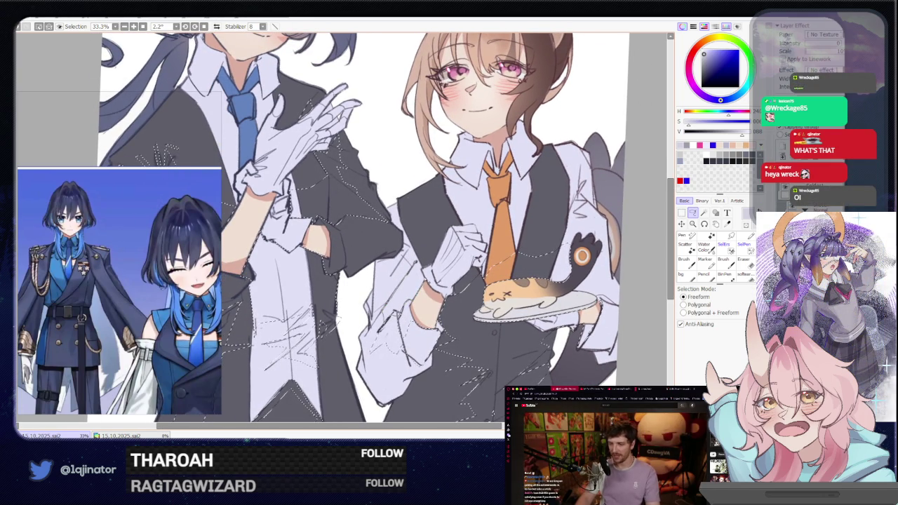
mouse_move(554, 243)
mouse_down()
mouse_move(521, 278)
mouse_move(510, 330)
mouse_up()
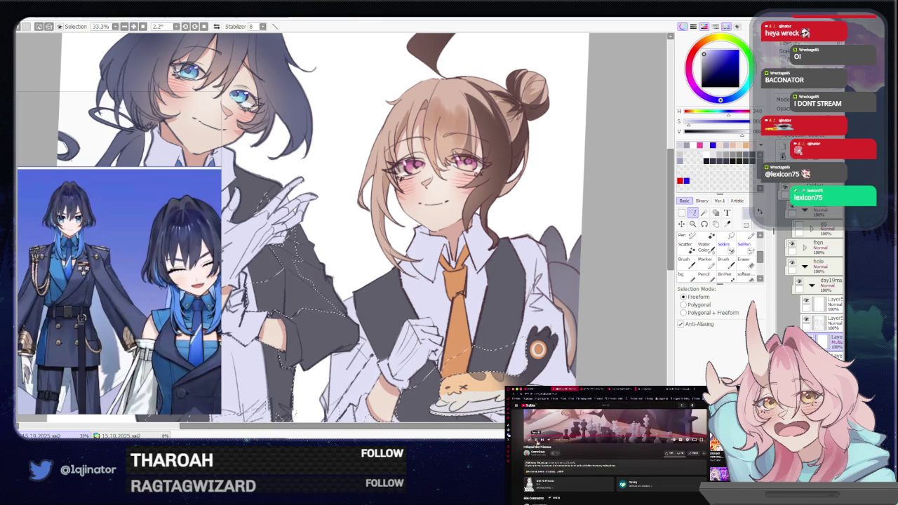
scroll(657, 493, down, 5)
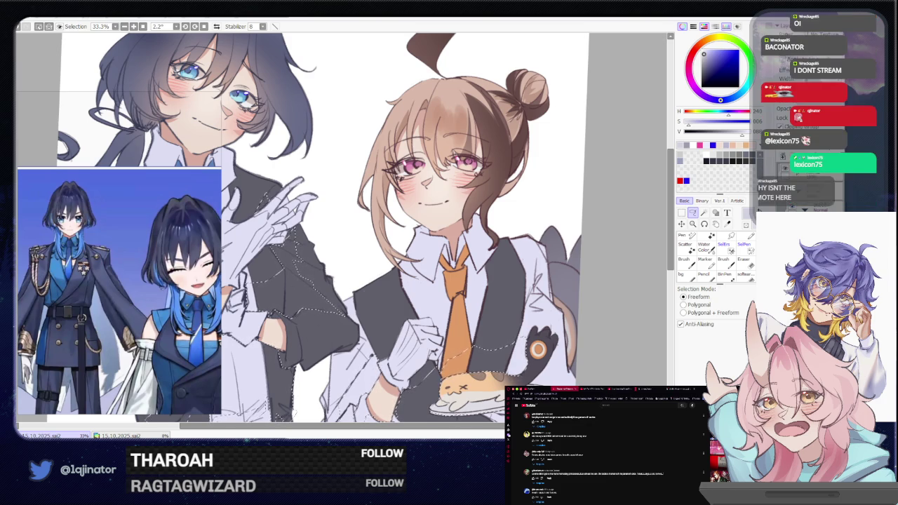
scroll(607, 456, up, 5)
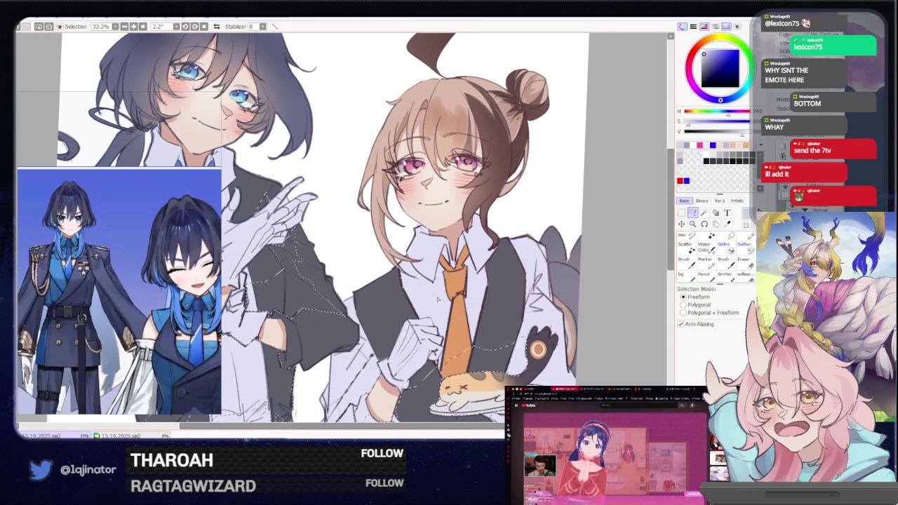
scroll(425, 299, up, 1)
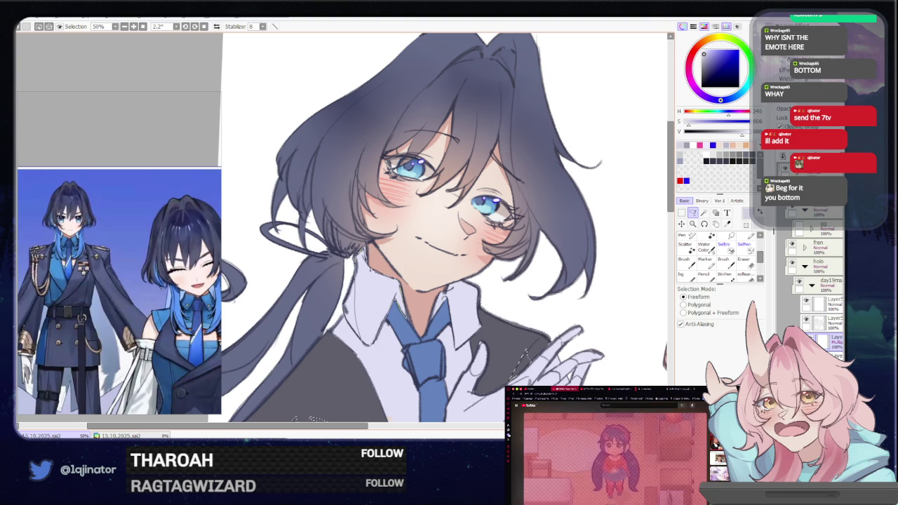
drag(371, 256, 441, 242)
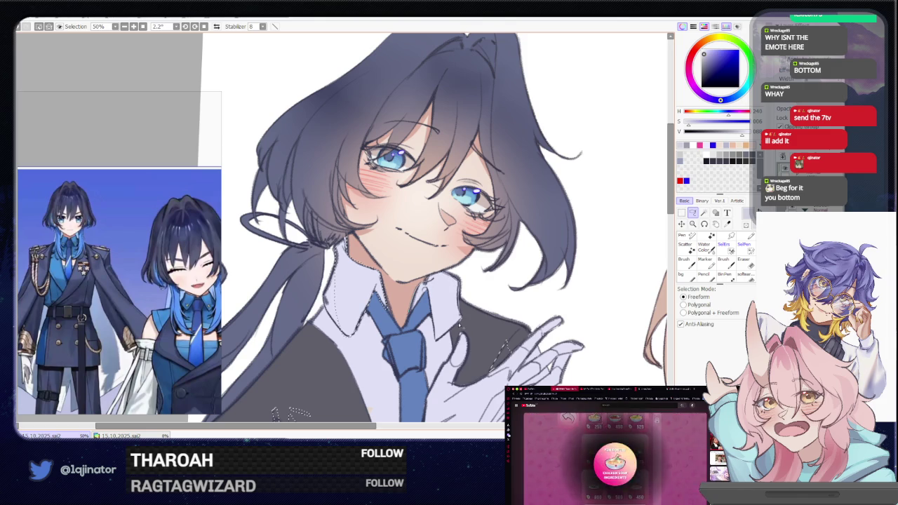
key(w)
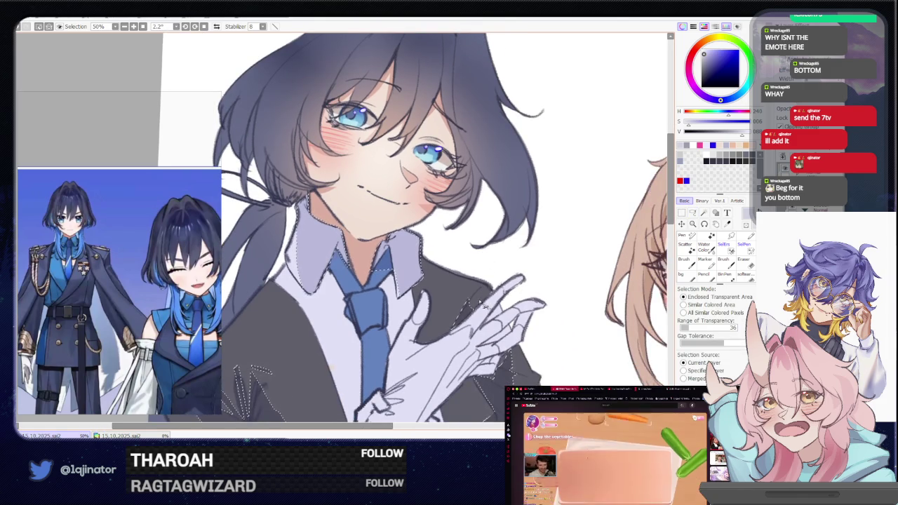
key(a)
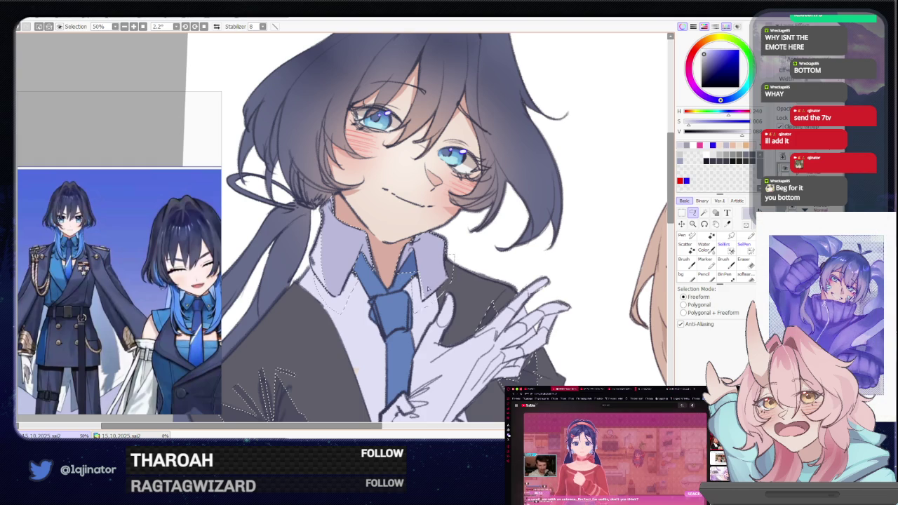
scroll(629, 271, down, 3)
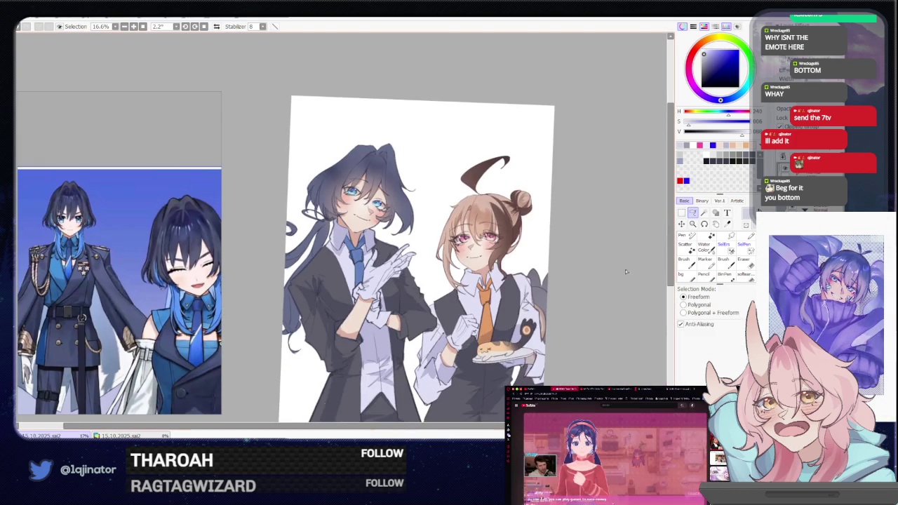
drag(592, 332, 553, 268)
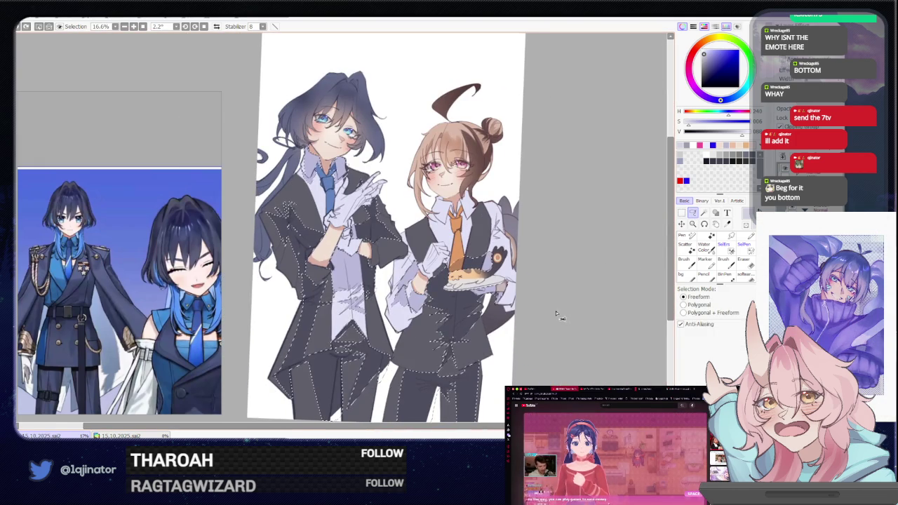
scroll(552, 328, up, 1)
scroll(519, 295, up, 1)
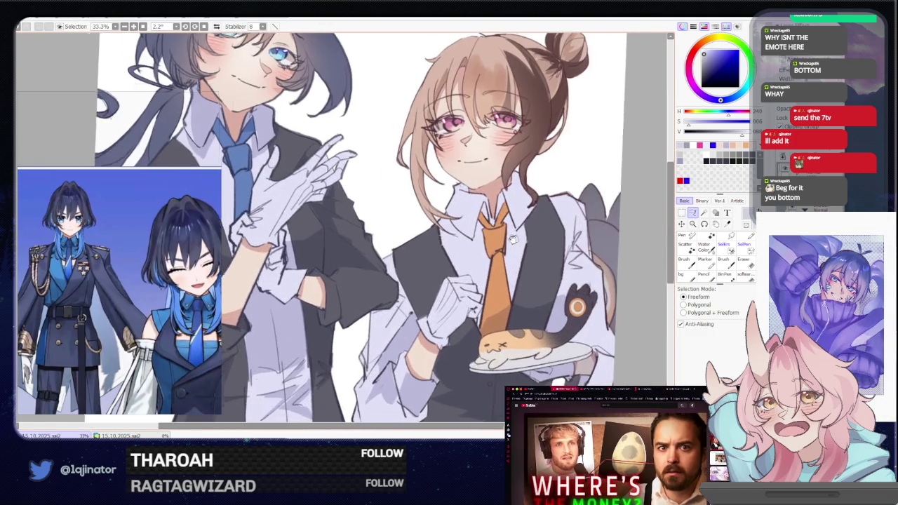
scroll(484, 263, up, 1)
scroll(443, 227, up, 1)
mouse_move(443, 226)
mouse_down()
mouse_move(429, 295)
mouse_move(500, 274)
mouse_move(483, 358)
mouse_up()
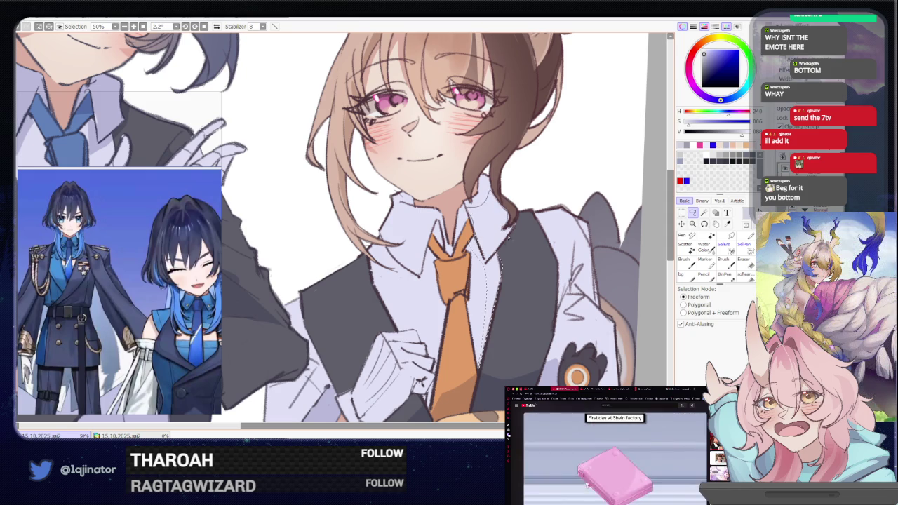
scroll(500, 244, up, 2)
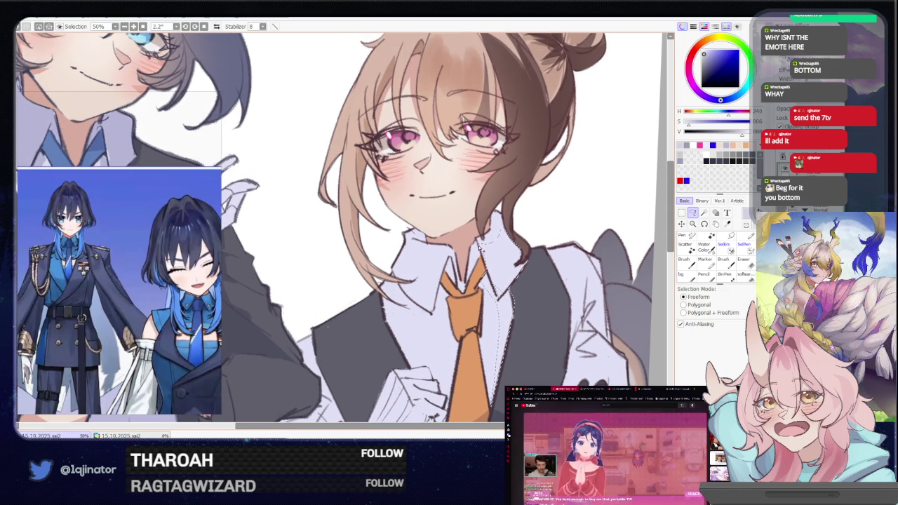